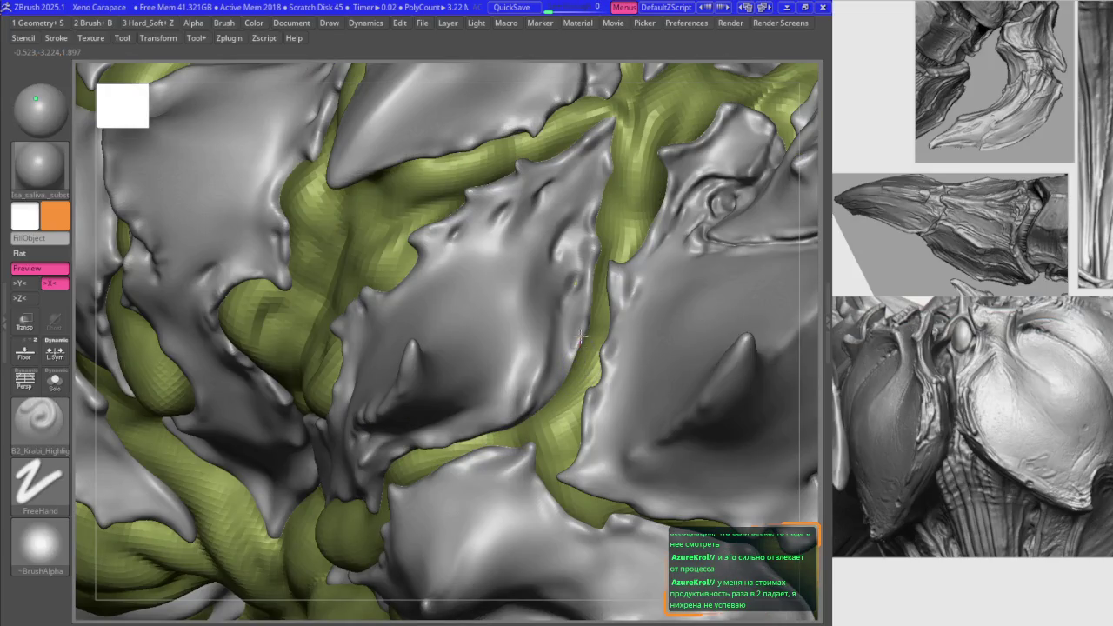
Step: Orbit around the grey plates and smooth the bumps on the central plate
mouse_move(591, 278)
right_down()
mouse_move(615, 297)
mouse_move(569, 378)
mouse_move(377, 249)
mouse_move(452, 333)
mouse_move(435, 321)
right_up()
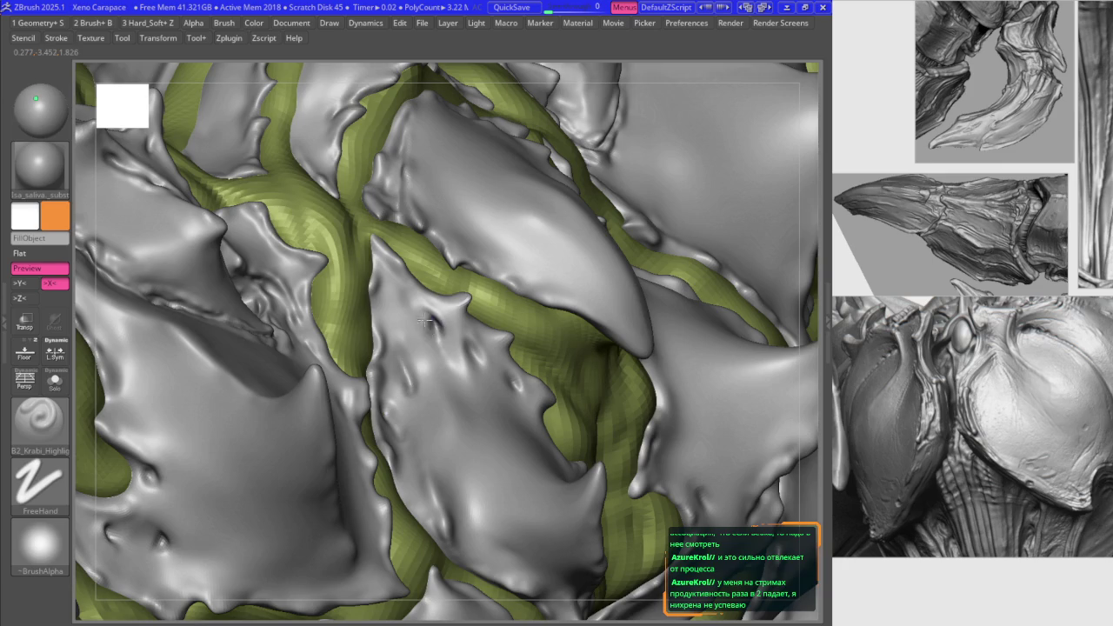
right_drag(433, 326, 463, 341)
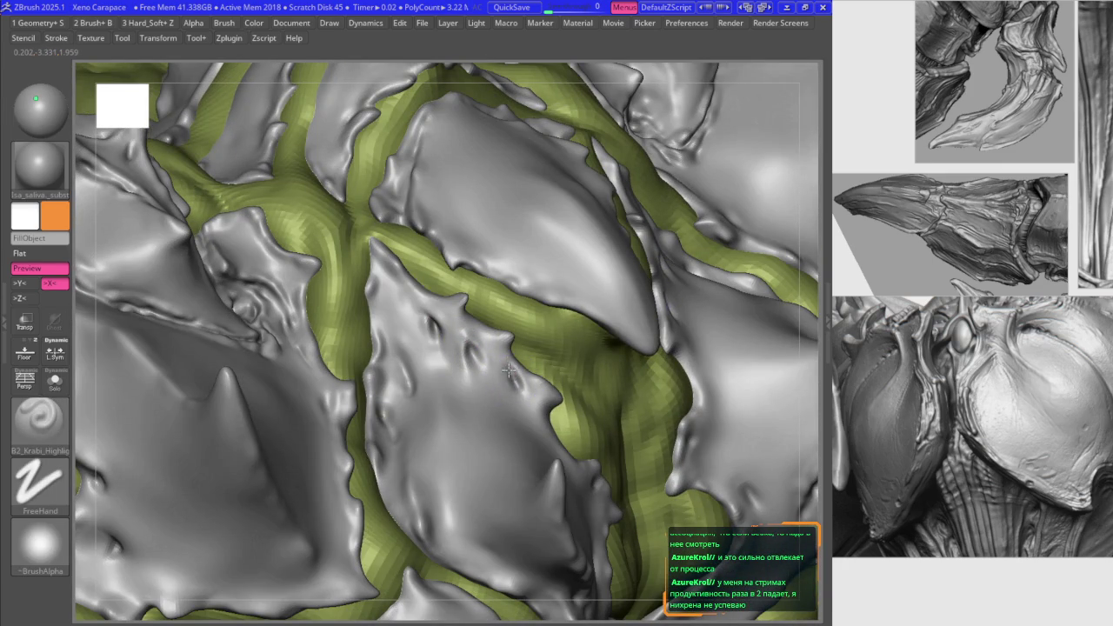
right_drag(485, 359, 434, 316)
key(space)
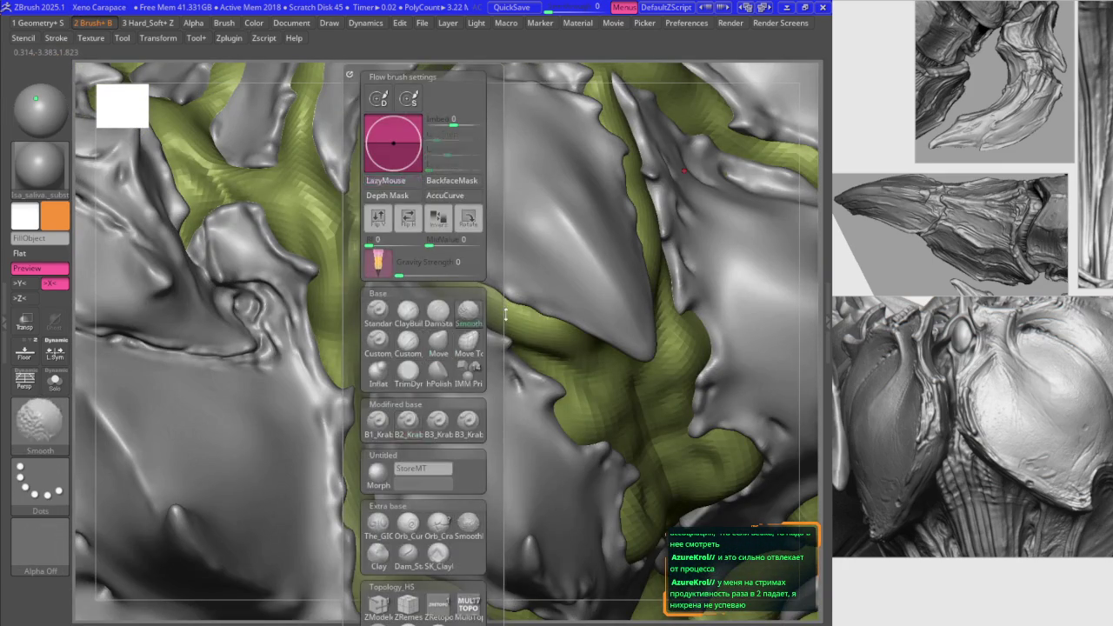
right_drag(485, 344, 459, 346)
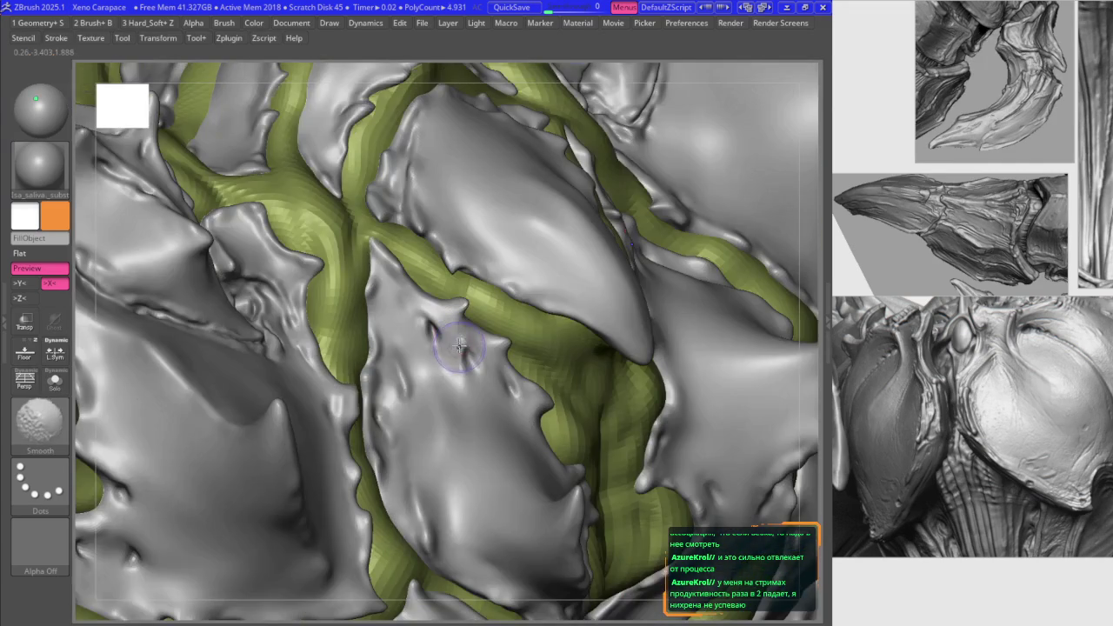
Step: Reshape the central plate edges with the Move brush, then return to B2_Krabi_Highlight
key(b)
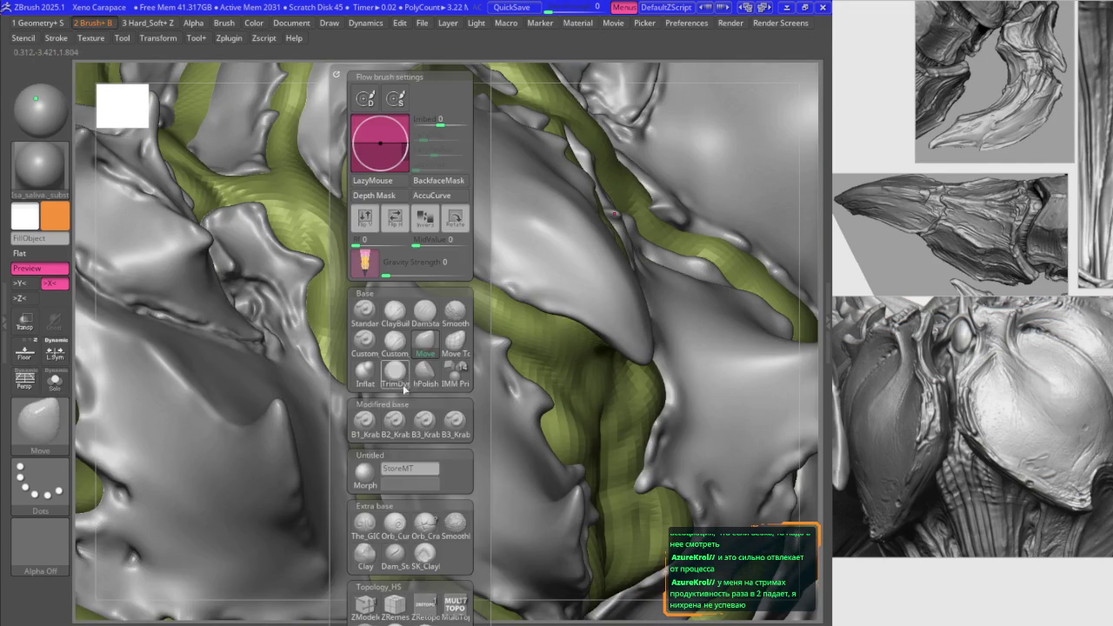
key(m)
key(v)
mouse_move(414, 292)
right_down()
mouse_move(385, 266)
mouse_move(371, 309)
mouse_move(396, 357)
right_up()
key(b)
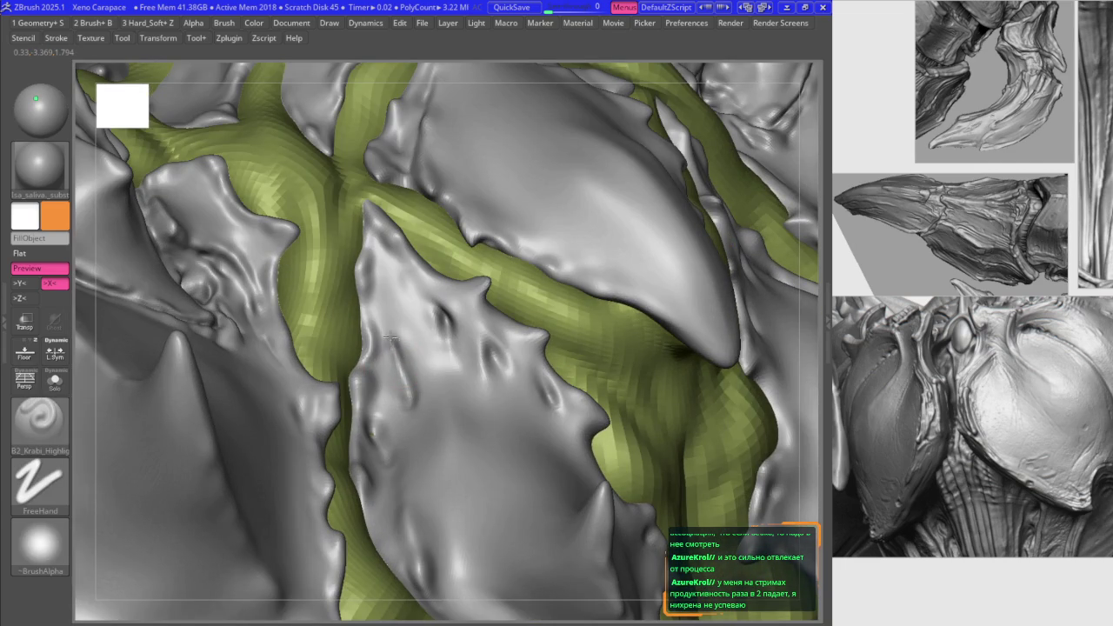
Step: Smooth the central plate surface again and switch back to Move for the edges
mouse_move(396, 352)
shift+right_down()
mouse_move(380, 288)
mouse_move(323, 286)
mouse_move(378, 287)
shift+right_up()
key(space)
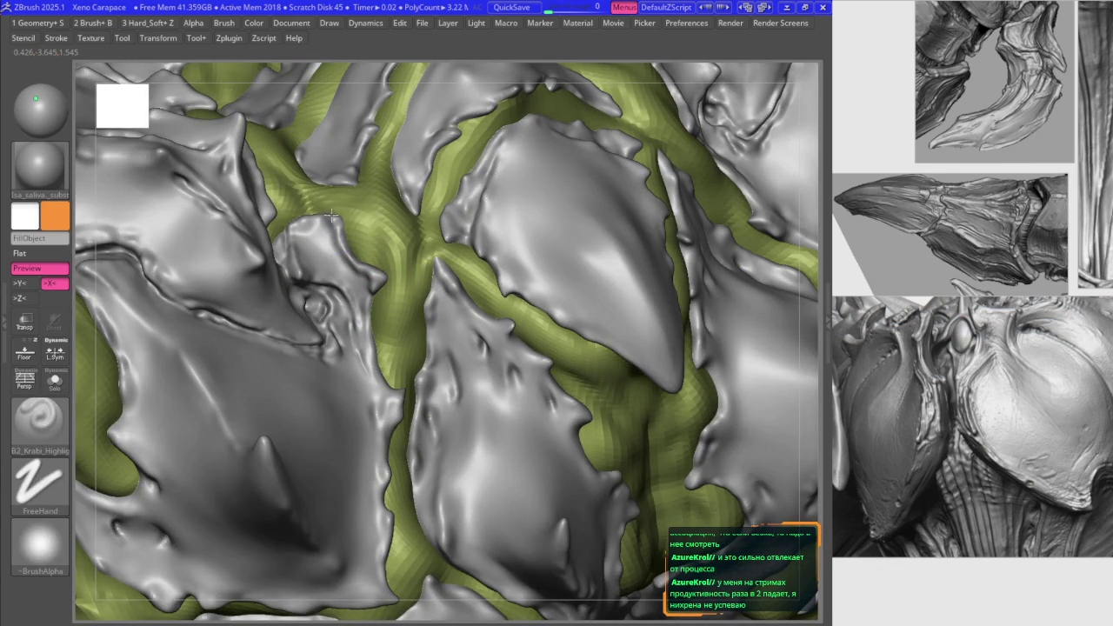
key(m)
right_drag(351, 186, 392, 275)
scroll(965, 348, up, 2)
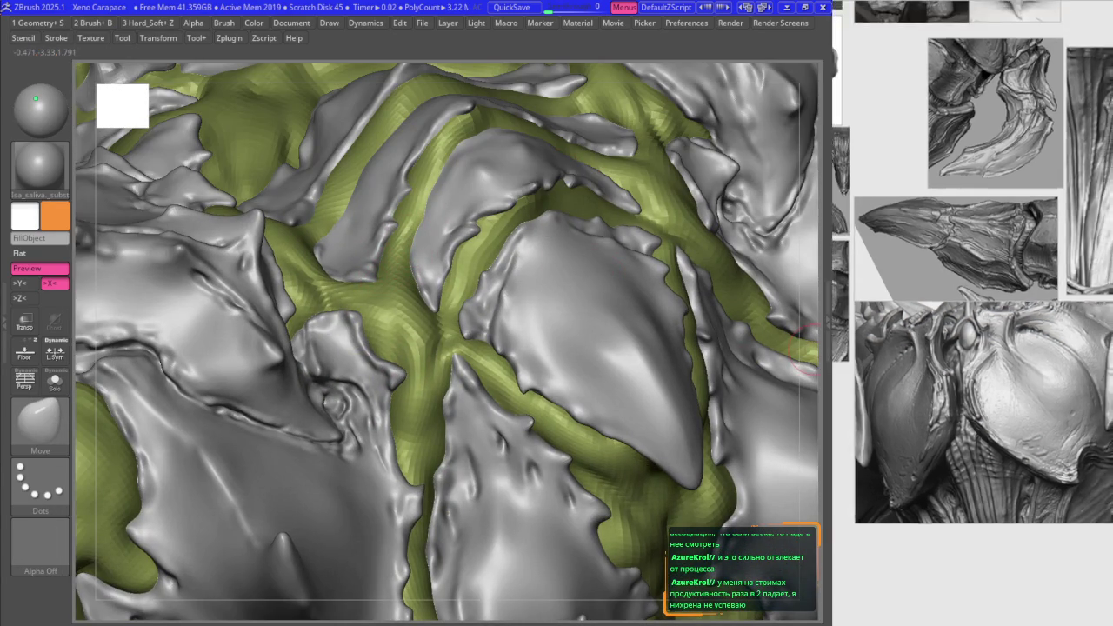
Step: Zoom in on the back plates and pull the spike tips sharper with Move
scroll(966, 348, up, 2)
scroll(972, 348, down, 2)
mouse_move(368, 246)
right_down()
mouse_move(327, 261)
mouse_move(347, 317)
mouse_move(426, 323)
mouse_move(300, 313)
mouse_move(467, 432)
mouse_move(513, 426)
mouse_move(416, 332)
mouse_move(429, 299)
mouse_move(545, 297)
mouse_move(529, 322)
mouse_move(549, 223)
mouse_move(564, 241)
mouse_move(509, 313)
mouse_move(563, 313)
mouse_move(522, 273)
mouse_move(566, 328)
mouse_move(489, 408)
mouse_move(459, 278)
mouse_move(435, 295)
mouse_move(398, 261)
mouse_move(470, 221)
right_up()
key(b)
key(b)
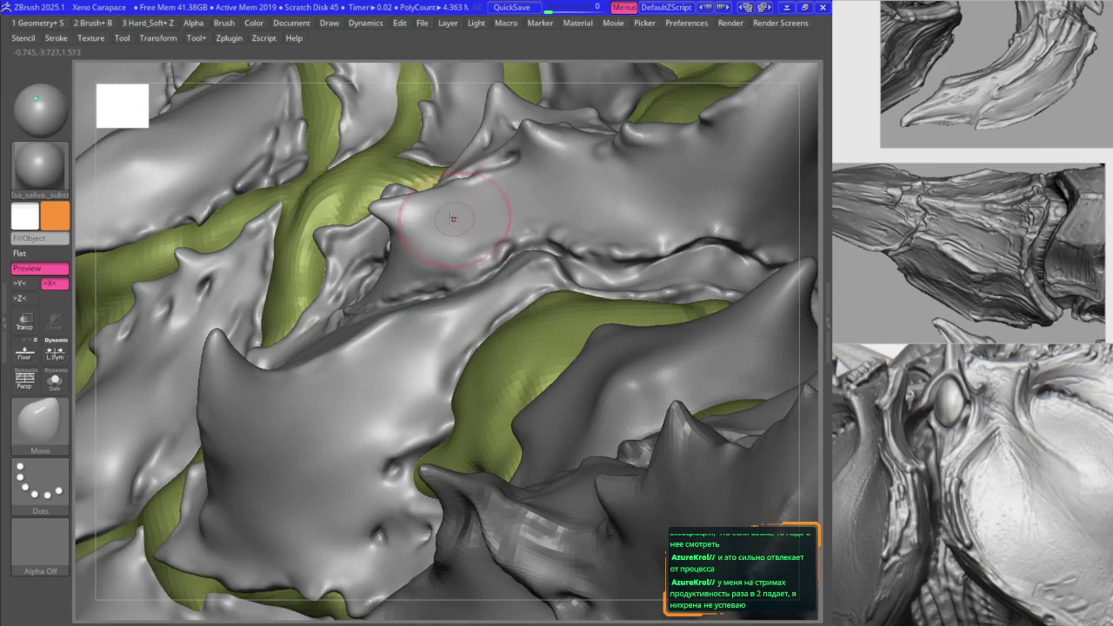
Step: Hide plates to inspect the smooth underlayer in Solo, then select the spiky shell subtool
ctrl+shift+click(479, 271)
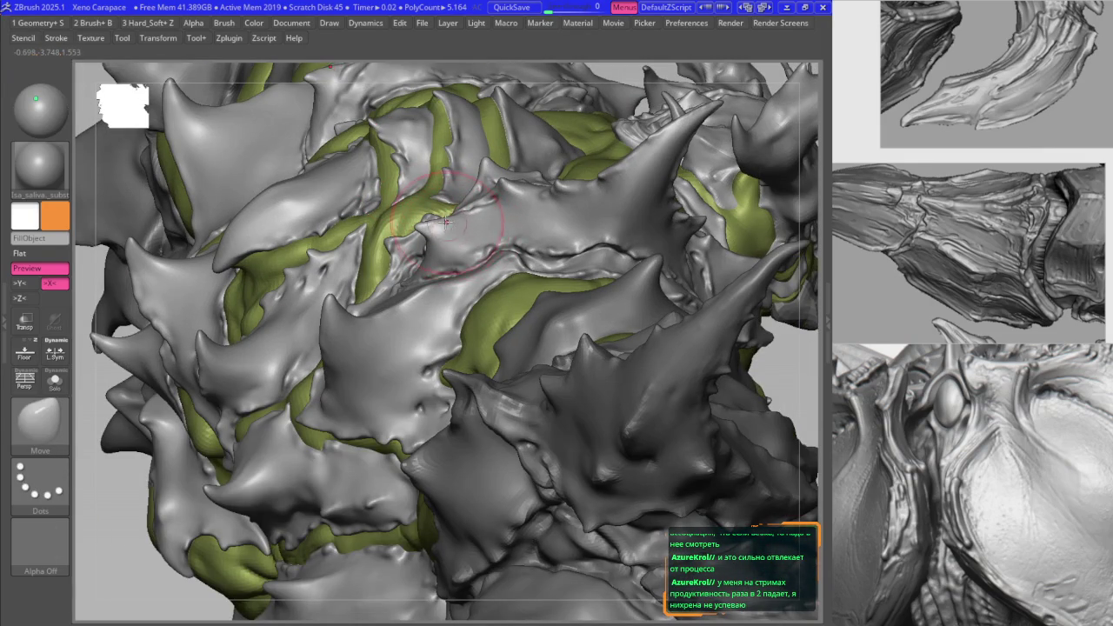
right_drag(445, 222, 418, 233)
ctrl+shift+click(378, 198)
right_drag(374, 200, 360, 200)
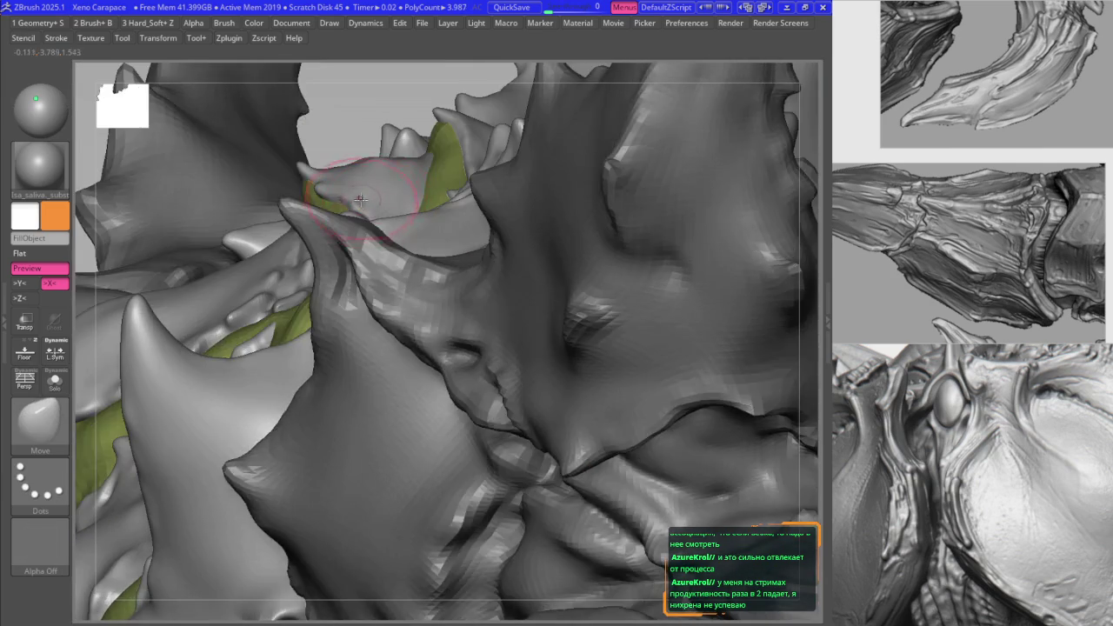
key(alt+s)
right_drag(447, 186, 322, 174)
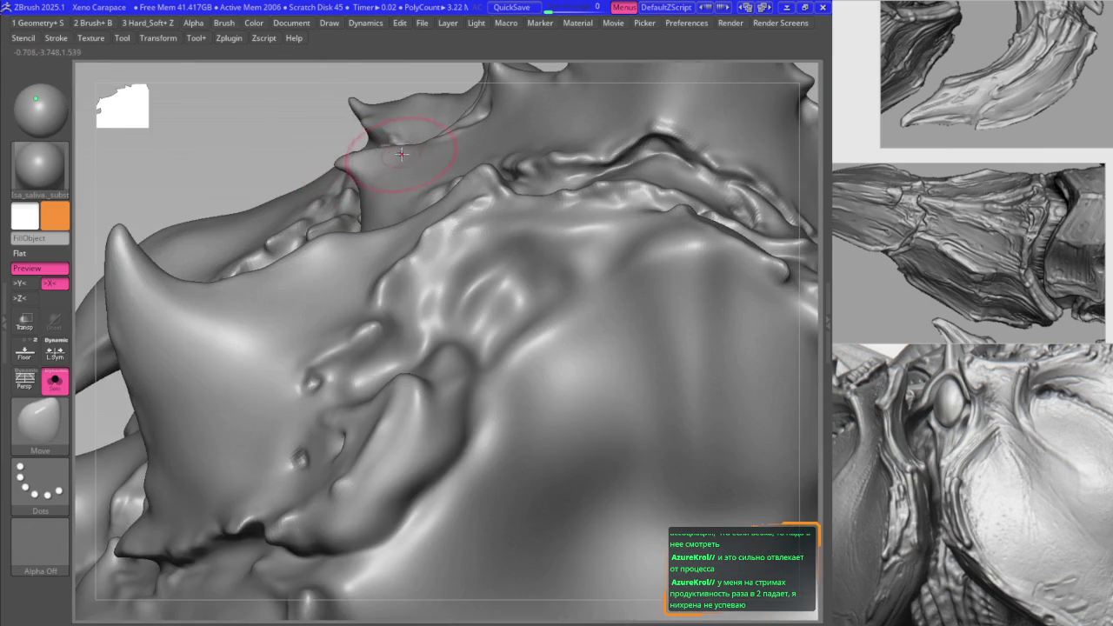
alt+click(401, 154)
key(alt+s)
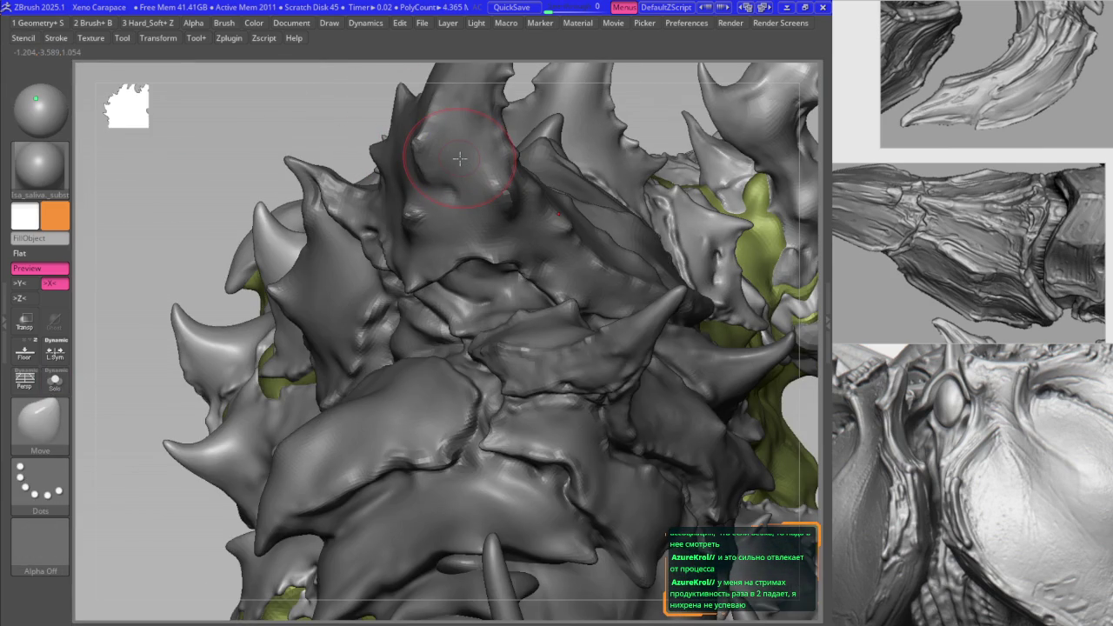
Step: Select the left-spikes subtool and inspect it from the left side and front
key(1)
right_drag(385, 472, 315, 350)
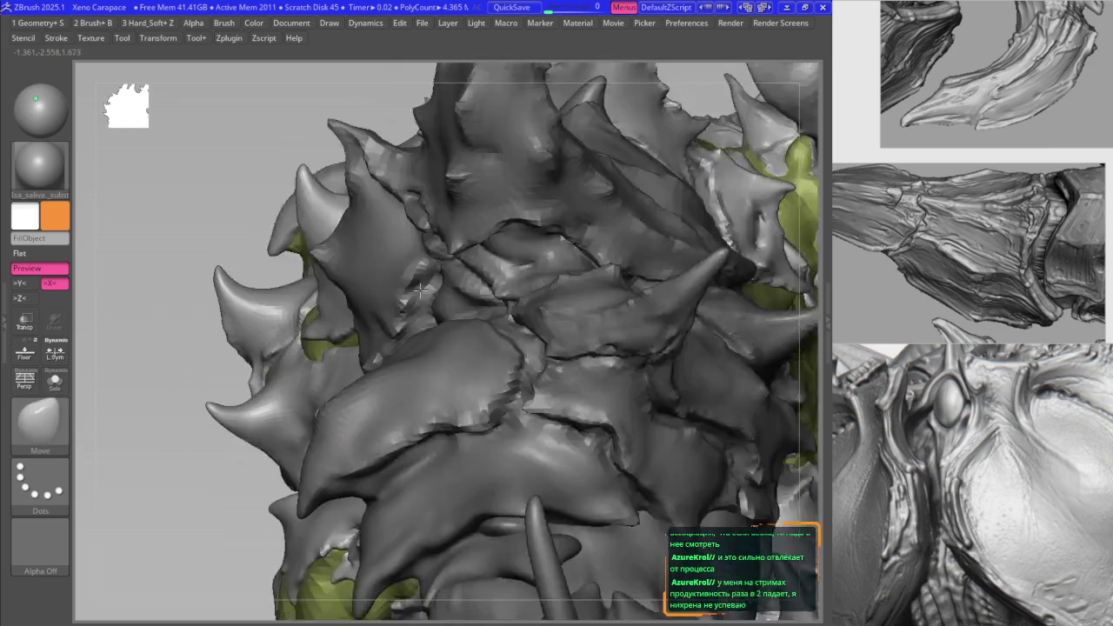
alt+click(260, 344)
right_drag(256, 356, 289, 302)
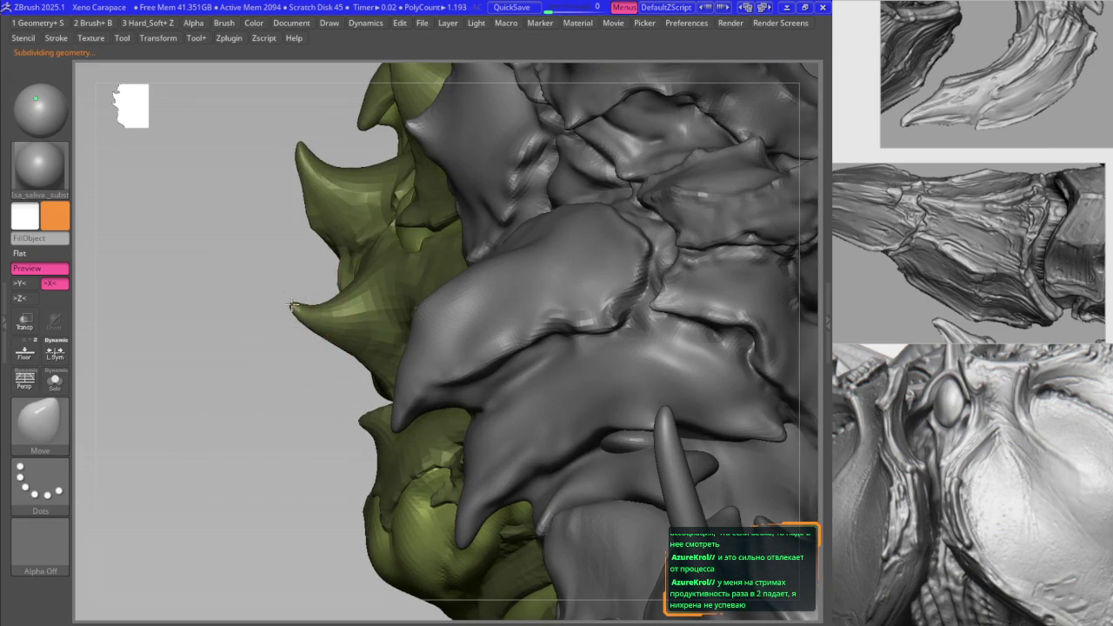
mouse_move(332, 344)
right_down()
mouse_move(299, 287)
mouse_move(298, 261)
mouse_move(354, 268)
mouse_move(331, 273)
mouse_move(333, 354)
mouse_move(333, 336)
mouse_move(408, 495)
mouse_move(418, 462)
mouse_move(373, 322)
mouse_move(410, 268)
mouse_move(418, 204)
mouse_move(458, 237)
right_up()
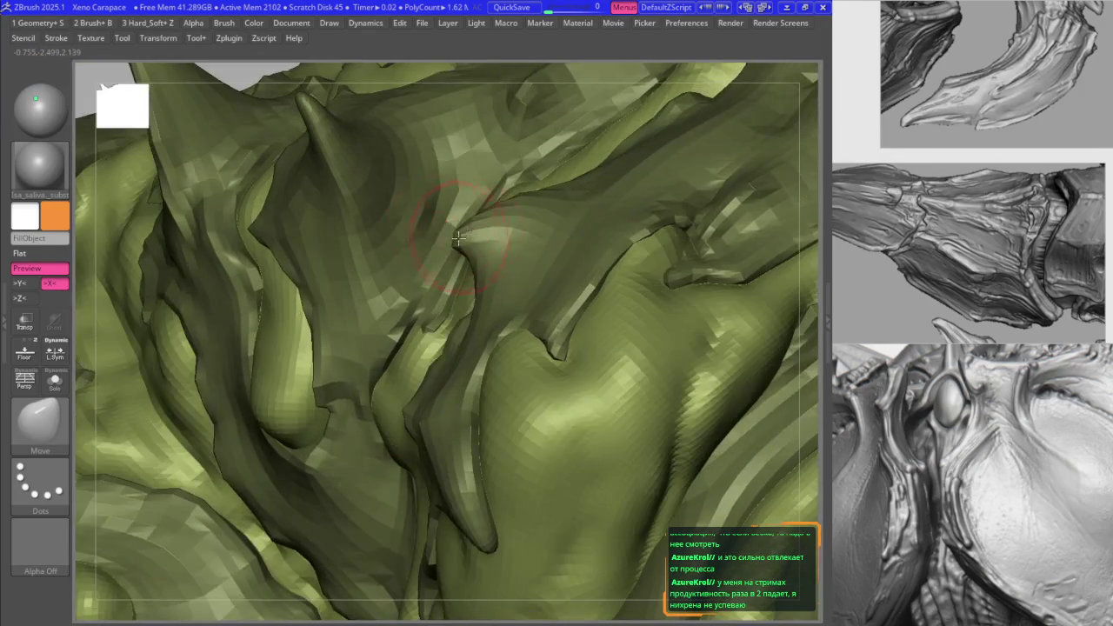
Step: Check the whole creature, zoom onto the top spikes, and select the grey plate subtool
ctrl+right_drag(477, 280, 466, 248)
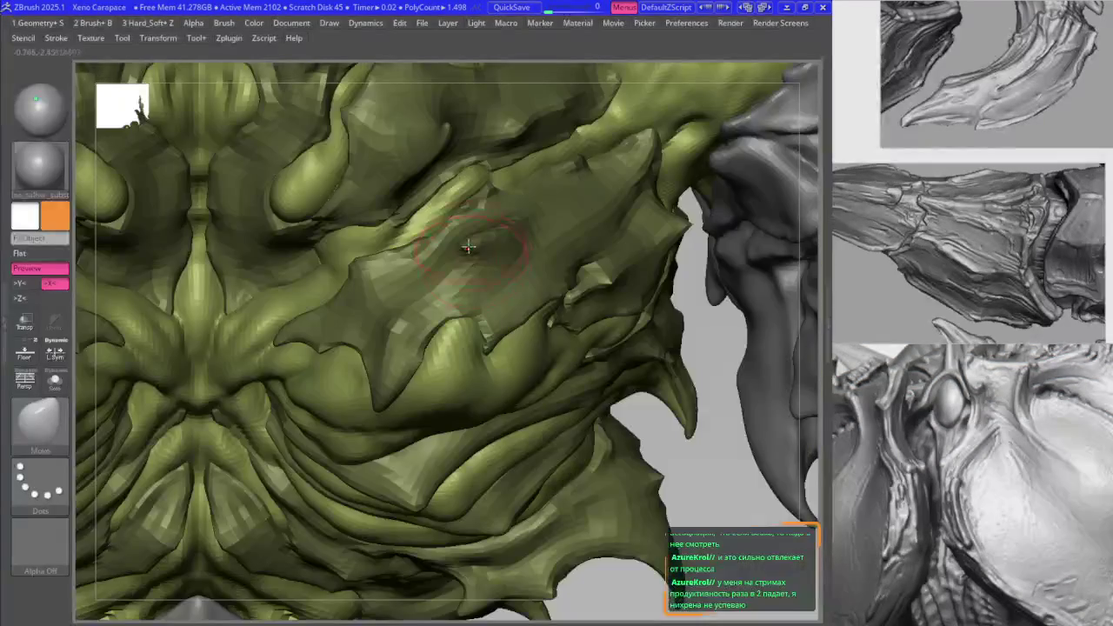
right_drag(480, 304, 402, 276)
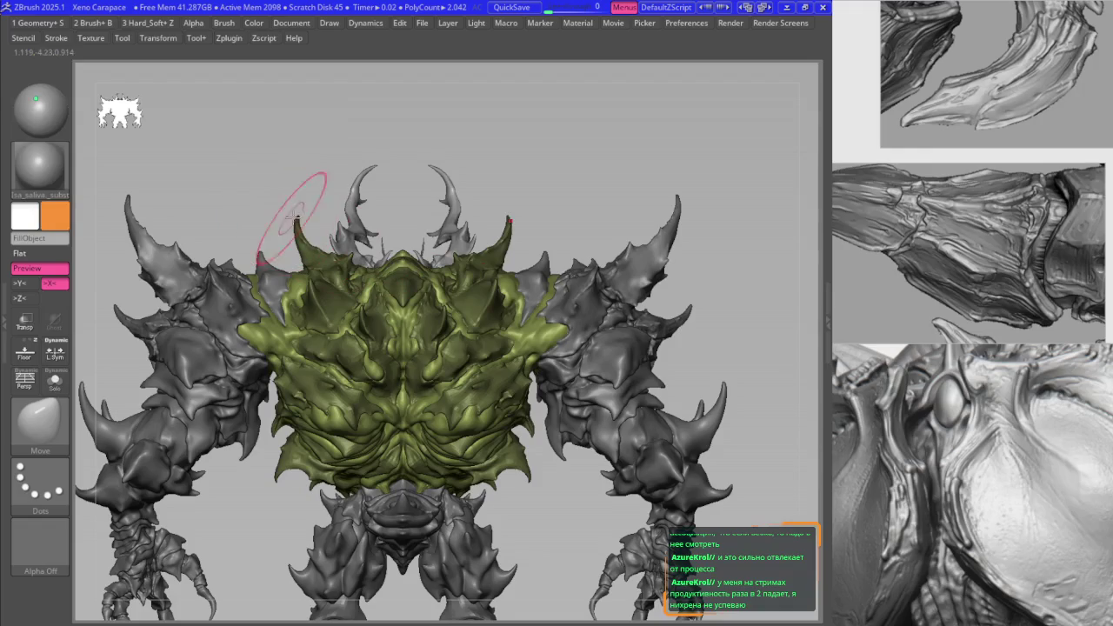
right_drag(295, 205, 251, 144)
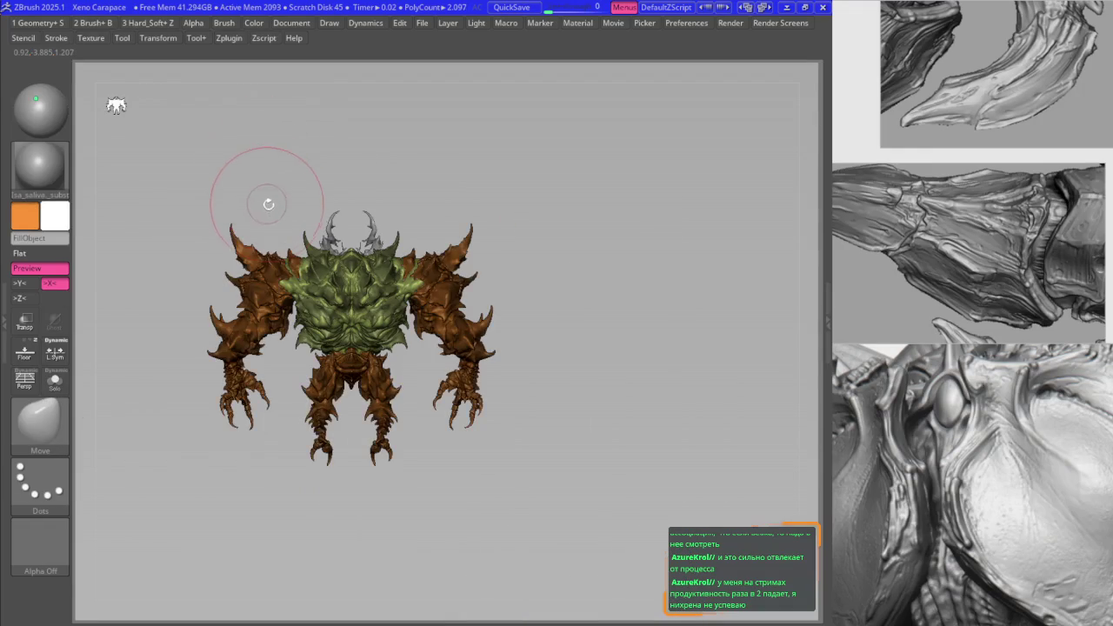
right_drag(266, 204, 111, 104)
ctrl+right_drag(289, 250, 476, 341)
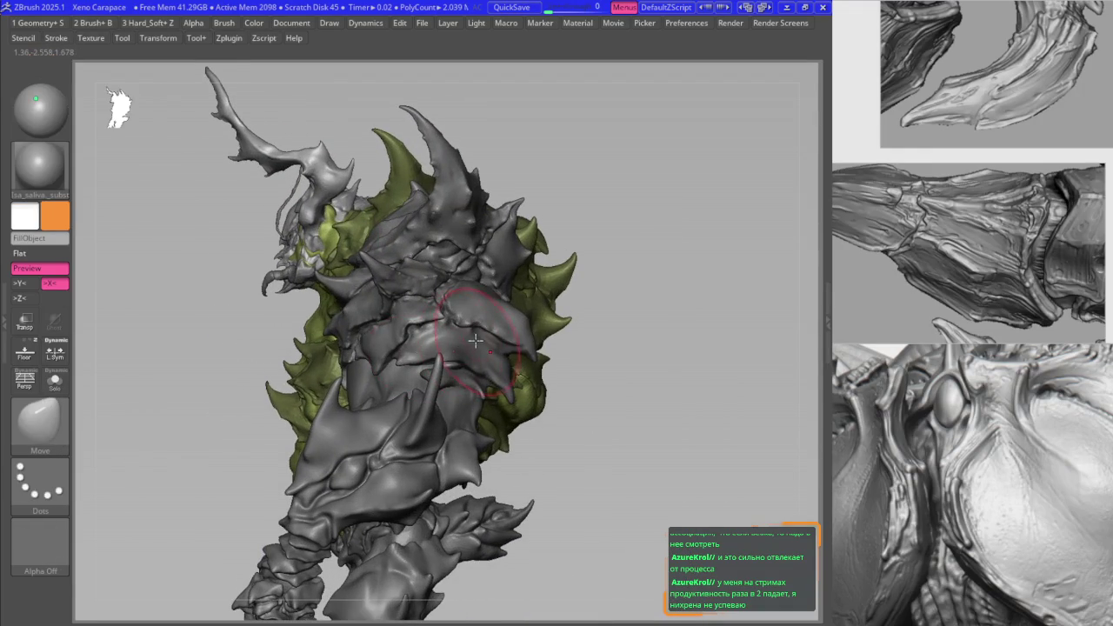
mouse_move(418, 319)
right_down()
mouse_move(639, 331)
mouse_move(579, 325)
mouse_move(398, 236)
right_up()
right_drag(435, 306, 492, 296)
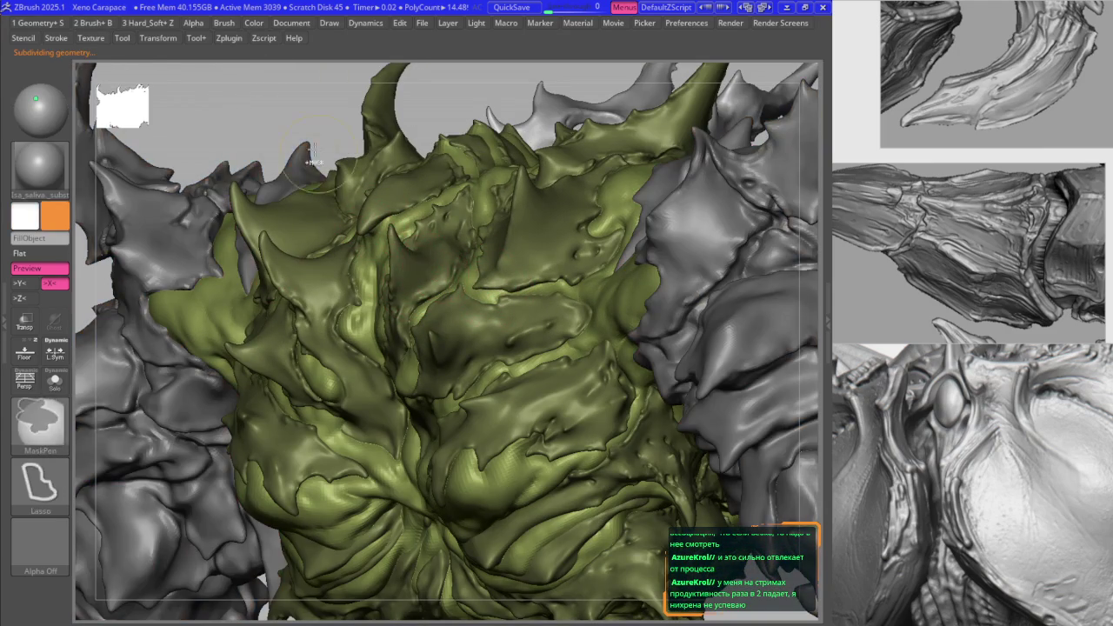
ctrl+click(490, 259)
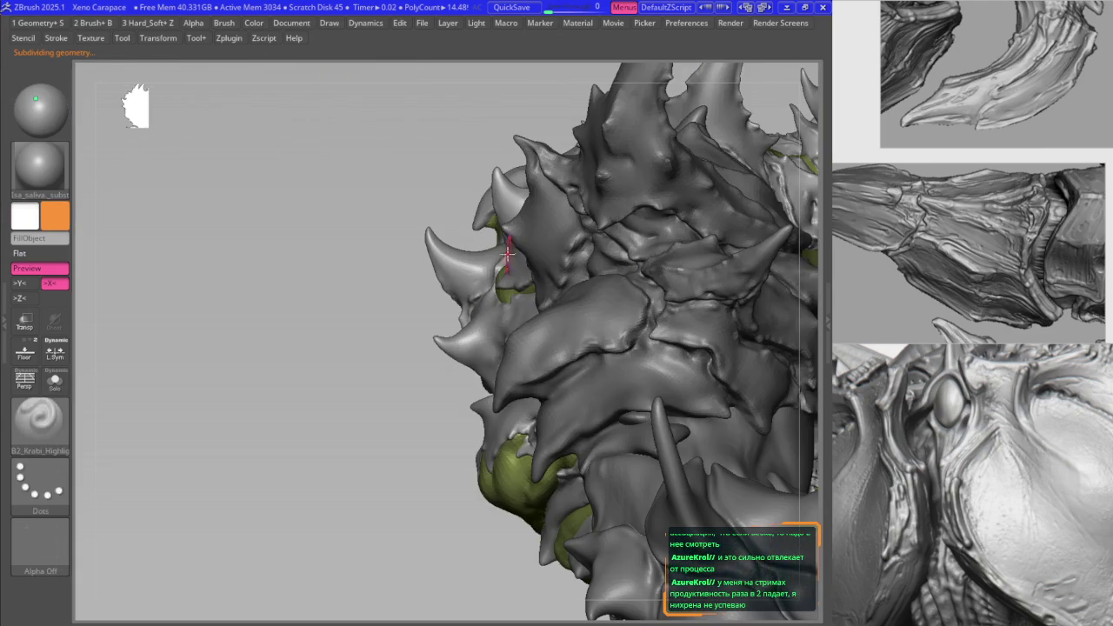
mouse_move(489, 260)
right_down()
mouse_move(539, 274)
mouse_move(534, 249)
mouse_move(545, 318)
right_up()
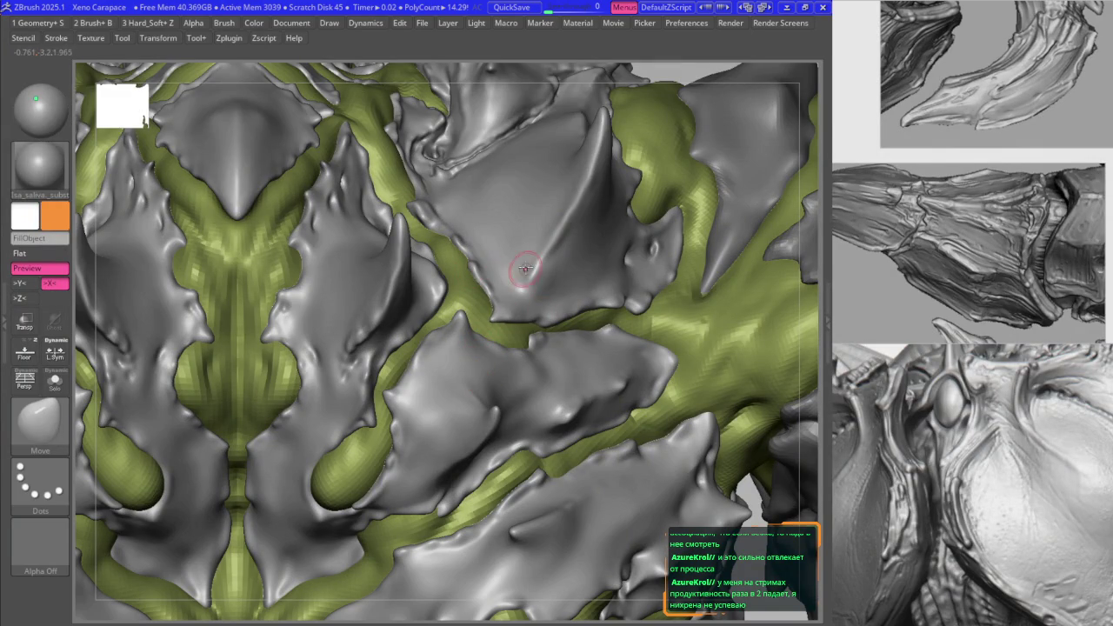
Step: Undo the last two plate strokes and re-sculpt the plates with B2_Krabi_Highlight
key(2)
key(ctrl+z)
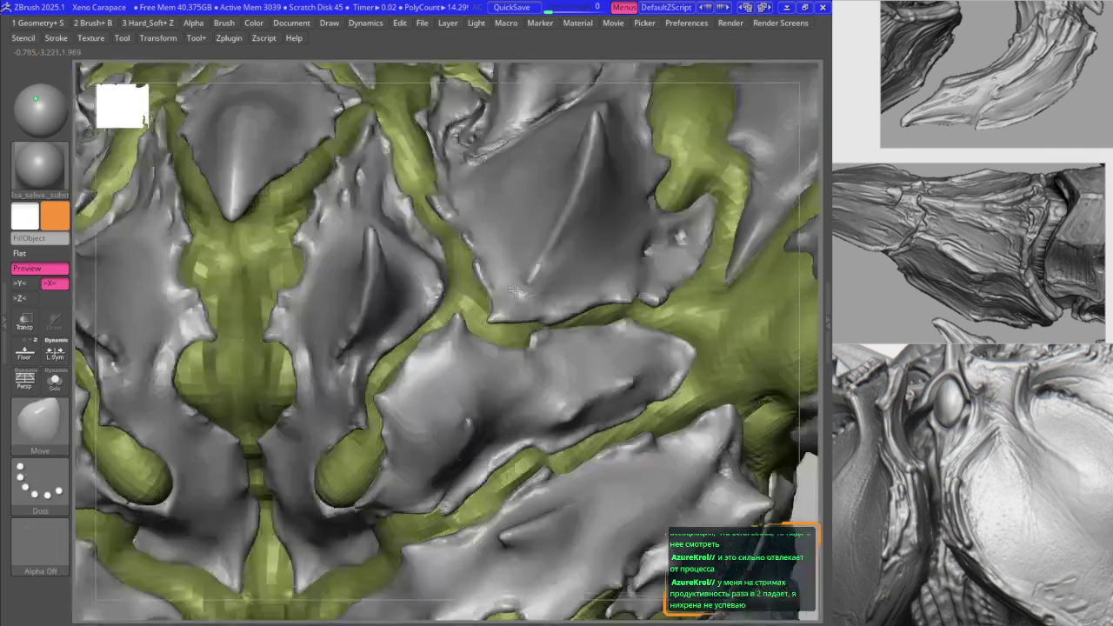
key(ctrl+z)
mouse_move(616, 214)
right_down()
mouse_move(596, 323)
mouse_move(571, 326)
mouse_move(604, 333)
mouse_move(589, 313)
right_up()
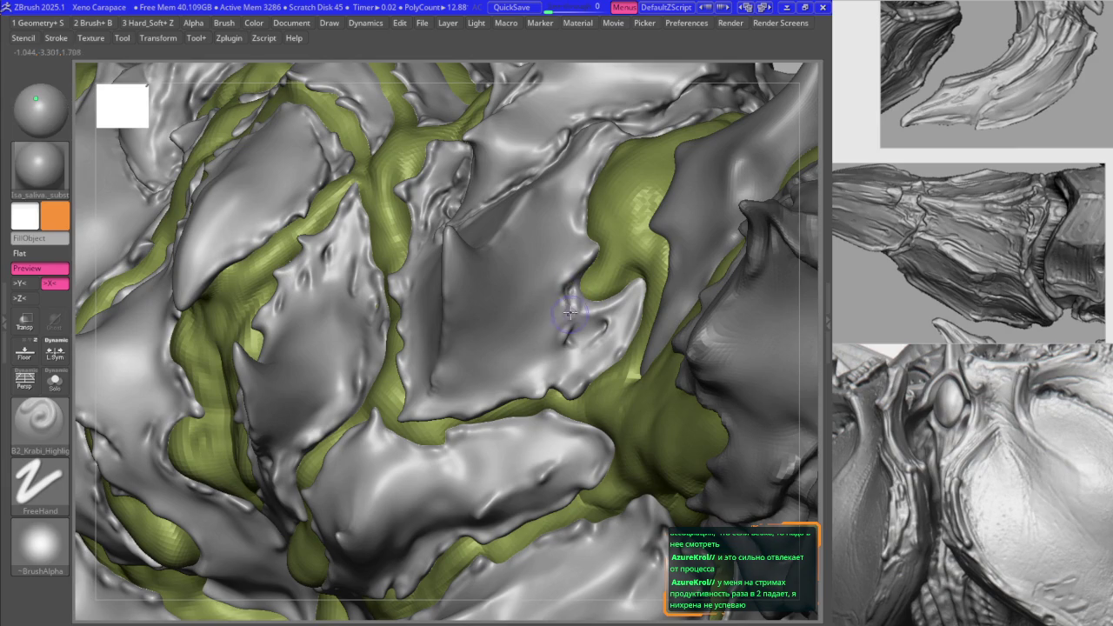
mouse_move(570, 311)
right_down()
mouse_move(500, 298)
mouse_move(474, 346)
mouse_move(528, 258)
right_up()
mouse_move(550, 217)
right_down()
mouse_move(541, 213)
mouse_move(600, 166)
mouse_move(546, 223)
mouse_move(572, 236)
mouse_move(516, 225)
mouse_move(578, 224)
right_up()
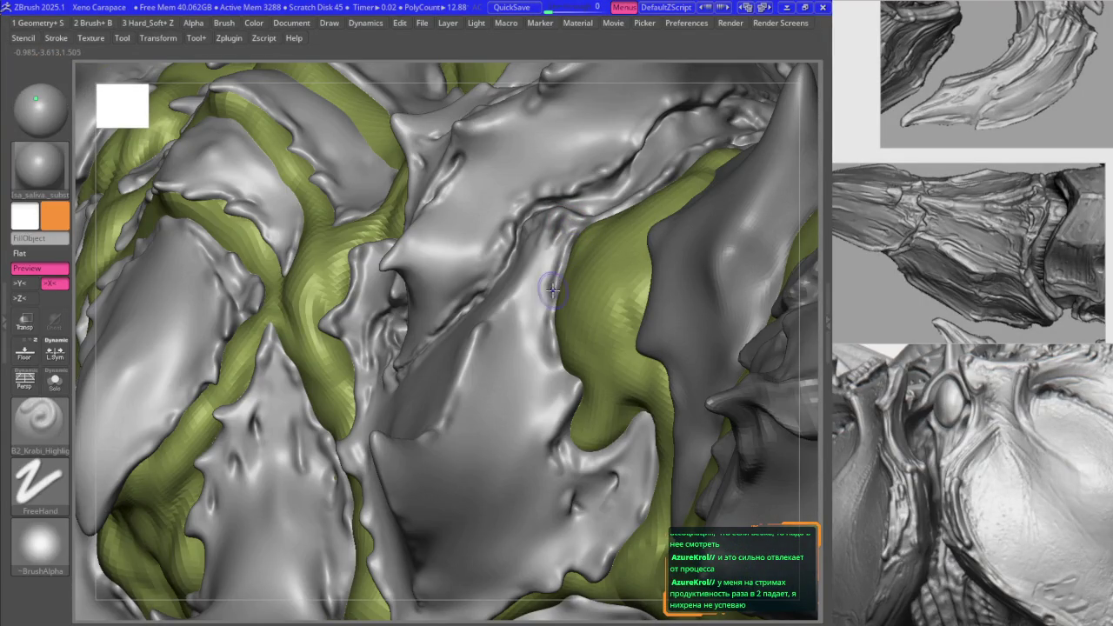
right_drag(553, 289, 514, 351)
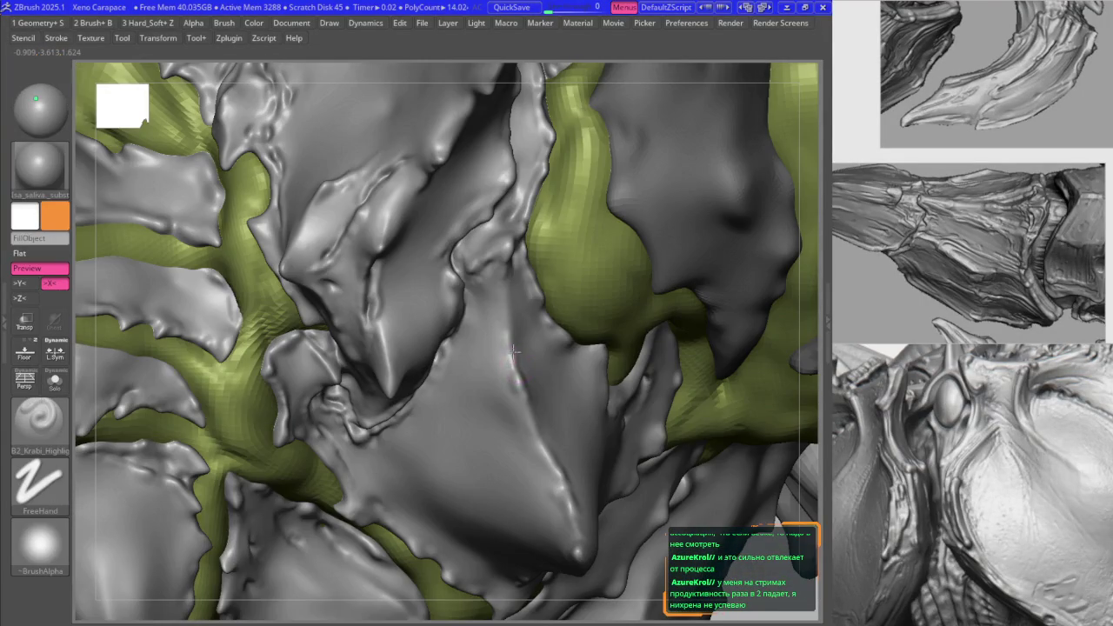
Step: Pull plate edges into sharper points with Move, then return to B2_Krabi_Highlight
key(b)
key(m)
key(v)
right_drag(510, 331, 407, 297)
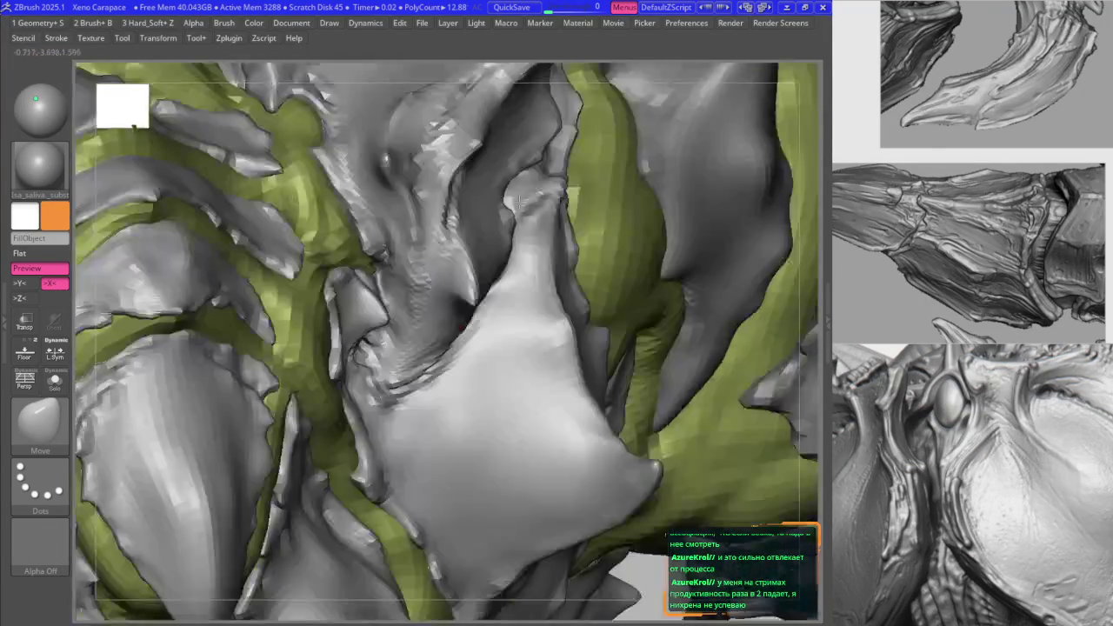
key(b)
key(k)
key(r)
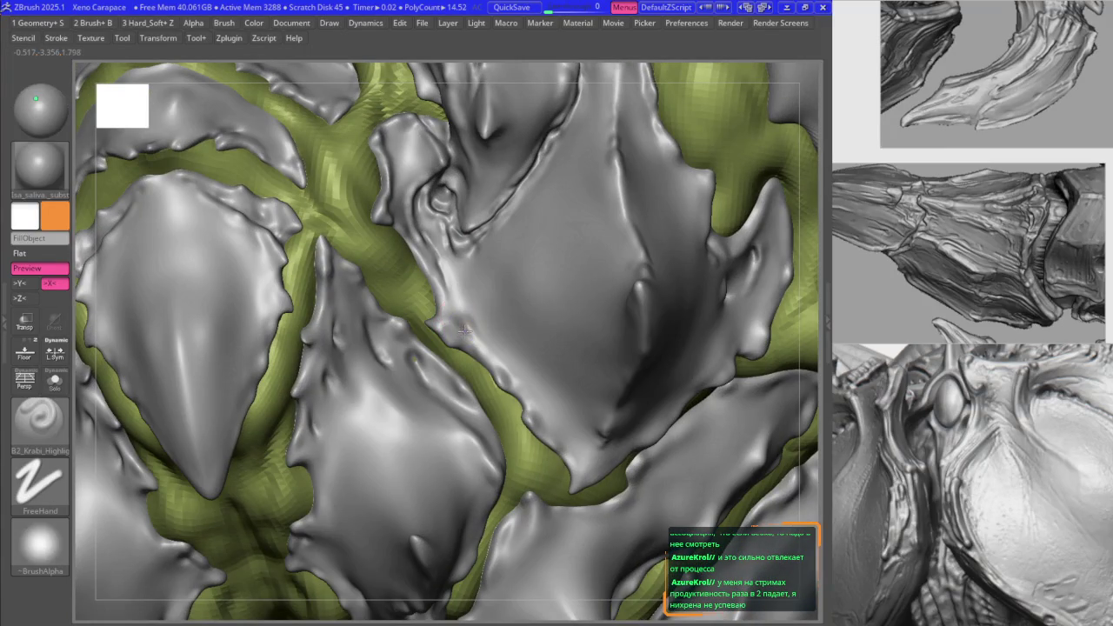
Step: Refine the tall back horn's hooked points, alternating Move and B2_Krabi_Highlight
mouse_move(479, 327)
right_down()
mouse_move(437, 307)
mouse_move(503, 431)
mouse_move(492, 376)
right_up()
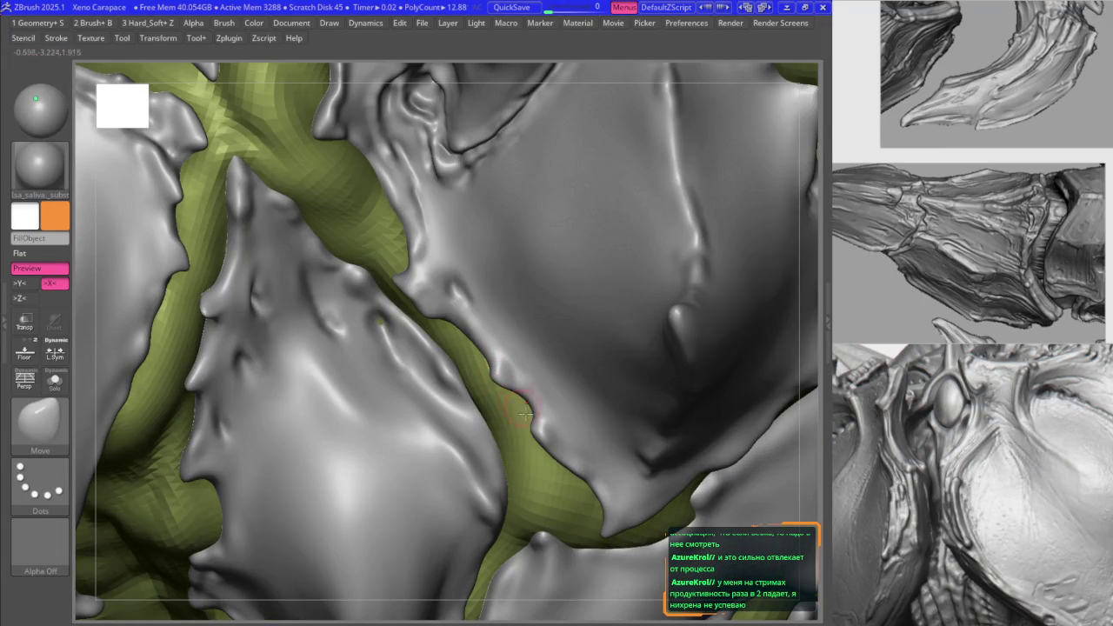
key(shift)
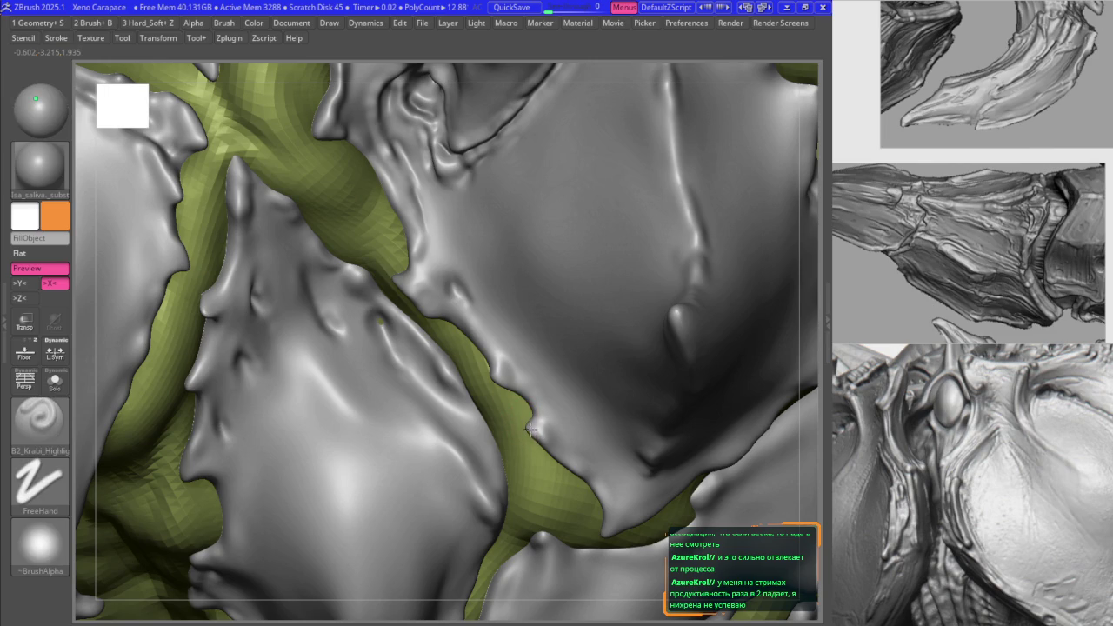
right_drag(519, 394, 492, 322)
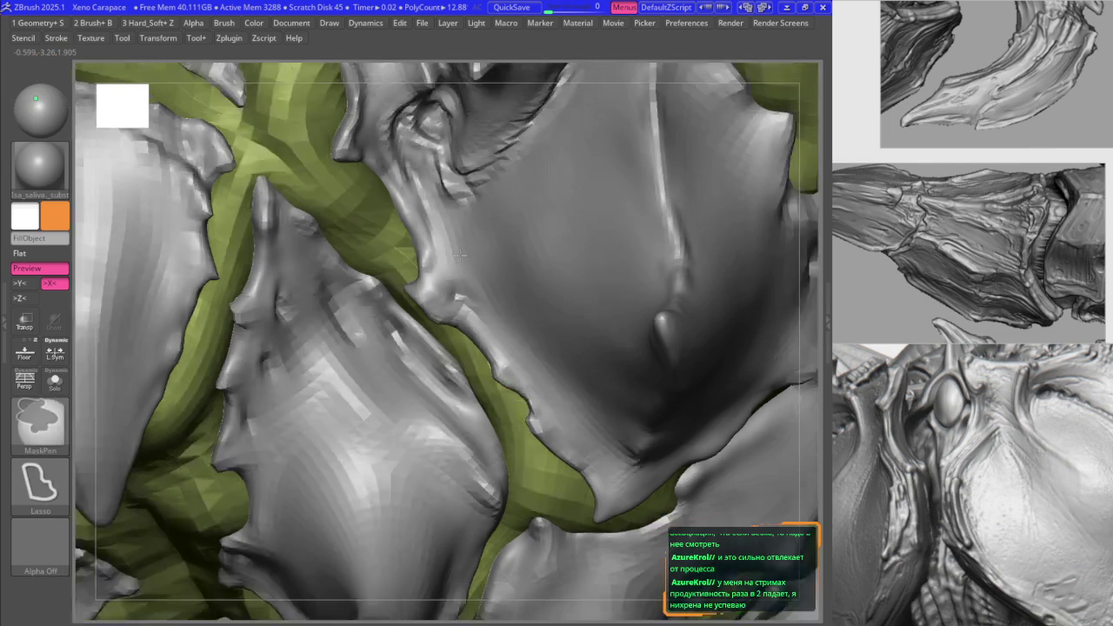
mouse_move(477, 373)
ctrl+right_down()
mouse_move(425, 298)
mouse_move(365, 261)
mouse_move(322, 181)
mouse_move(360, 264)
mouse_move(327, 216)
mouse_move(438, 290)
mouse_move(424, 311)
mouse_move(362, 261)
mouse_move(423, 194)
mouse_move(273, 281)
mouse_move(483, 337)
mouse_move(455, 255)
mouse_move(495, 178)
mouse_move(485, 236)
mouse_move(485, 215)
ctrl+right_up()
key(b)
key(b)
key(m)
key(v)
key(b)
key(b)
key(m)
key(v)
key(b)
key(b)
Step: Nudge the small spikes at the tall horn base and neighbouring back plates with Move
key(m)
key(v)
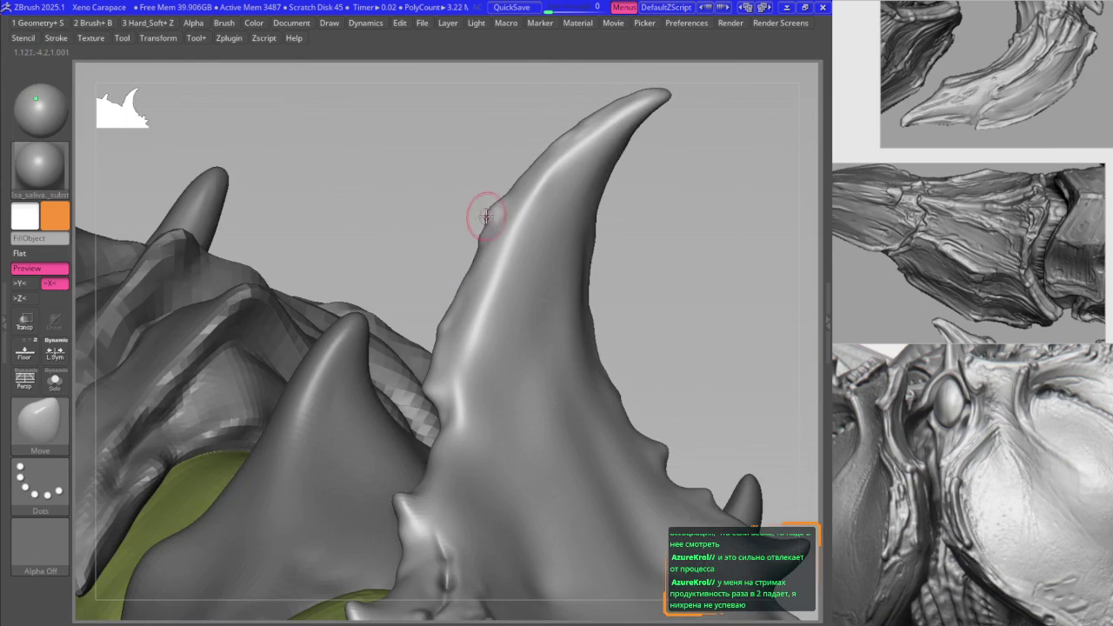
right_drag(472, 251, 444, 263)
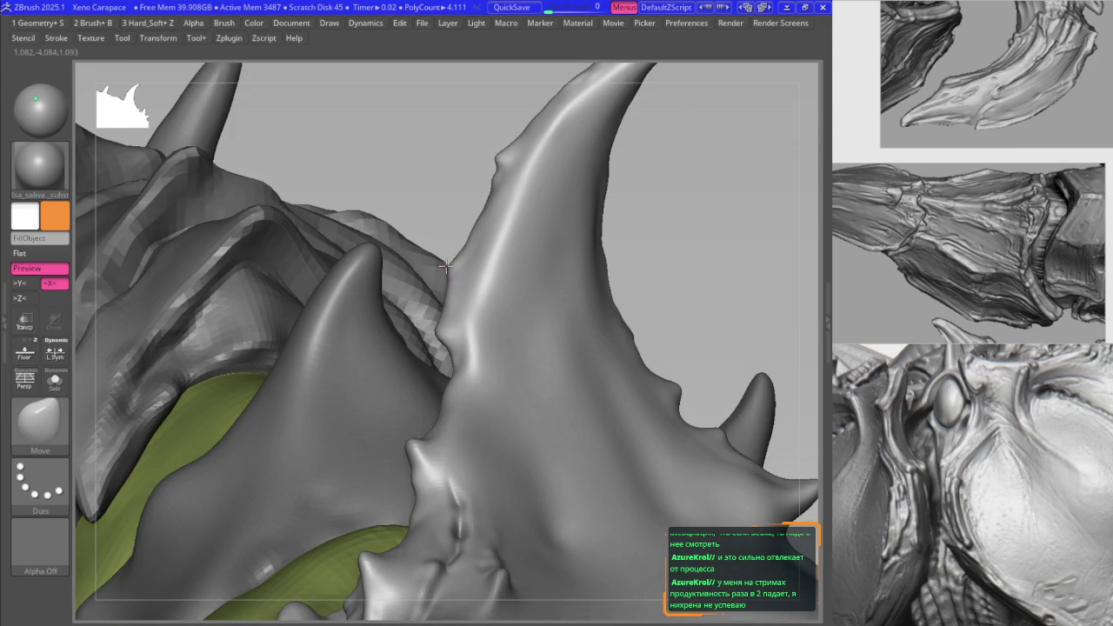
right_drag(443, 292, 434, 331)
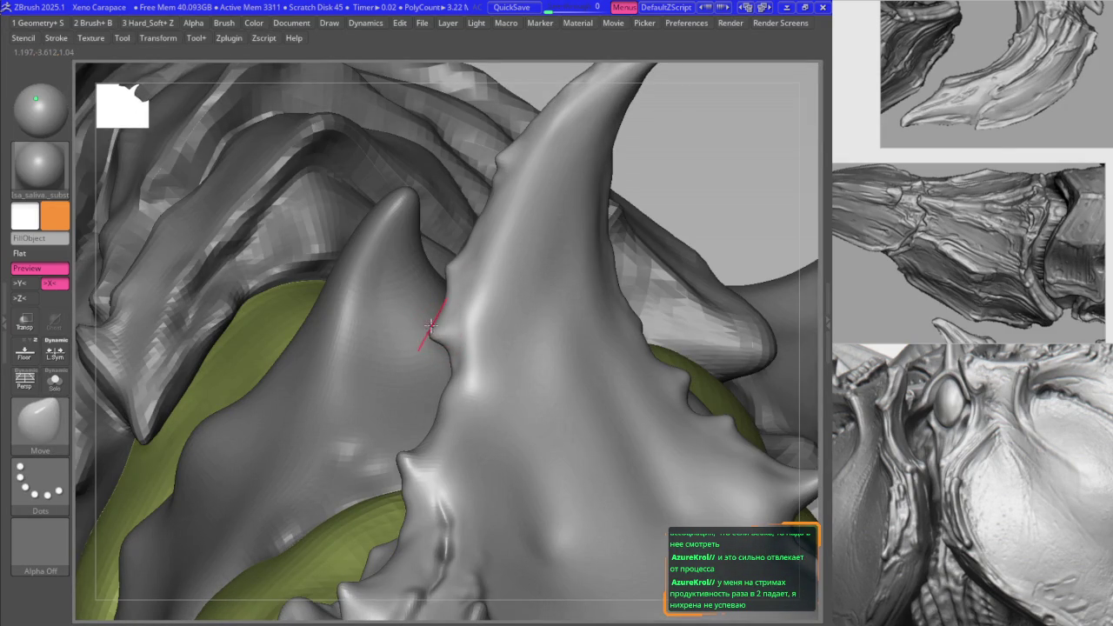
mouse_move(461, 287)
right_down()
mouse_move(468, 278)
mouse_move(443, 325)
mouse_move(447, 298)
mouse_move(475, 282)
mouse_move(423, 310)
mouse_move(405, 293)
mouse_move(513, 376)
right_up()
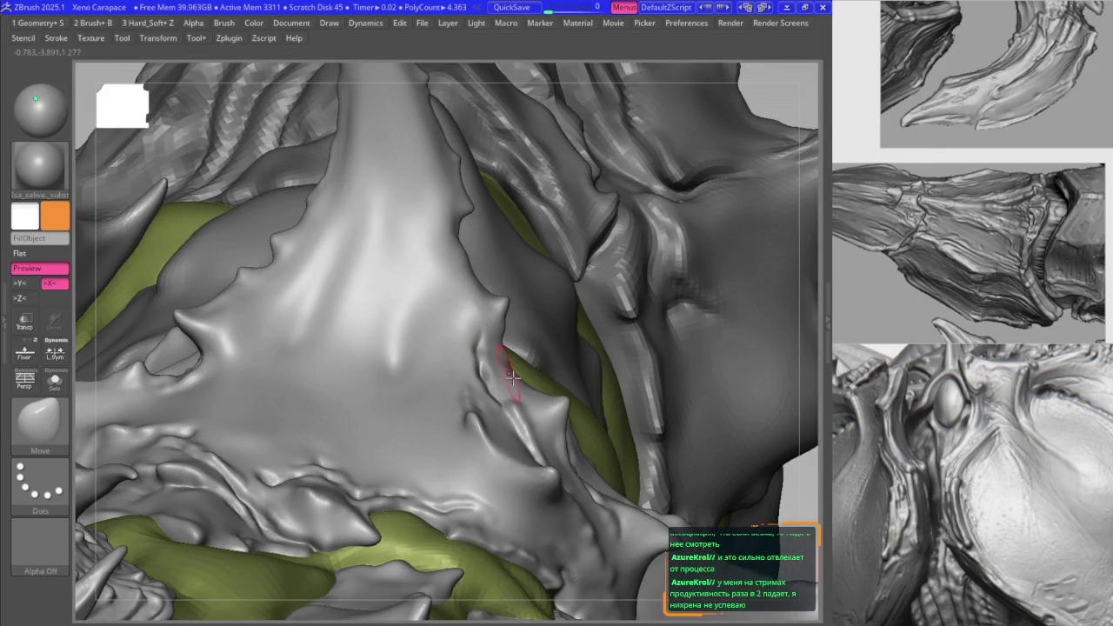
mouse_move(552, 411)
right_down()
mouse_move(565, 421)
mouse_move(524, 314)
right_up()
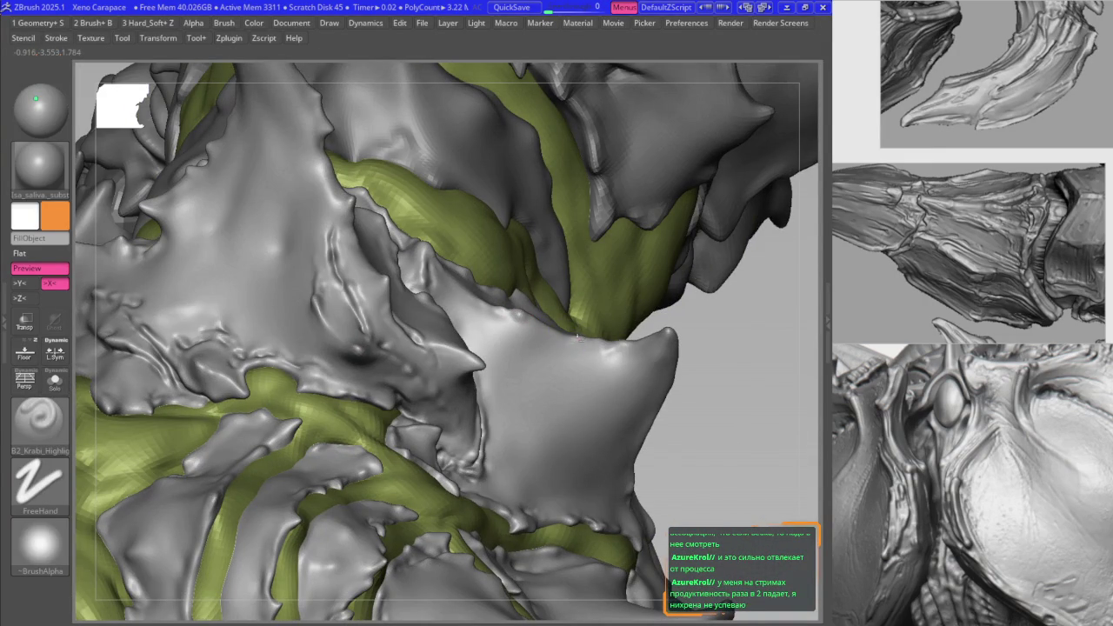
mouse_move(597, 348)
right_down()
mouse_move(579, 342)
mouse_move(562, 301)
mouse_move(495, 318)
mouse_move(511, 334)
mouse_move(448, 252)
mouse_move(348, 224)
mouse_move(418, 249)
mouse_move(493, 176)
right_up()
key(v)
scroll(333, 272, up, 3)
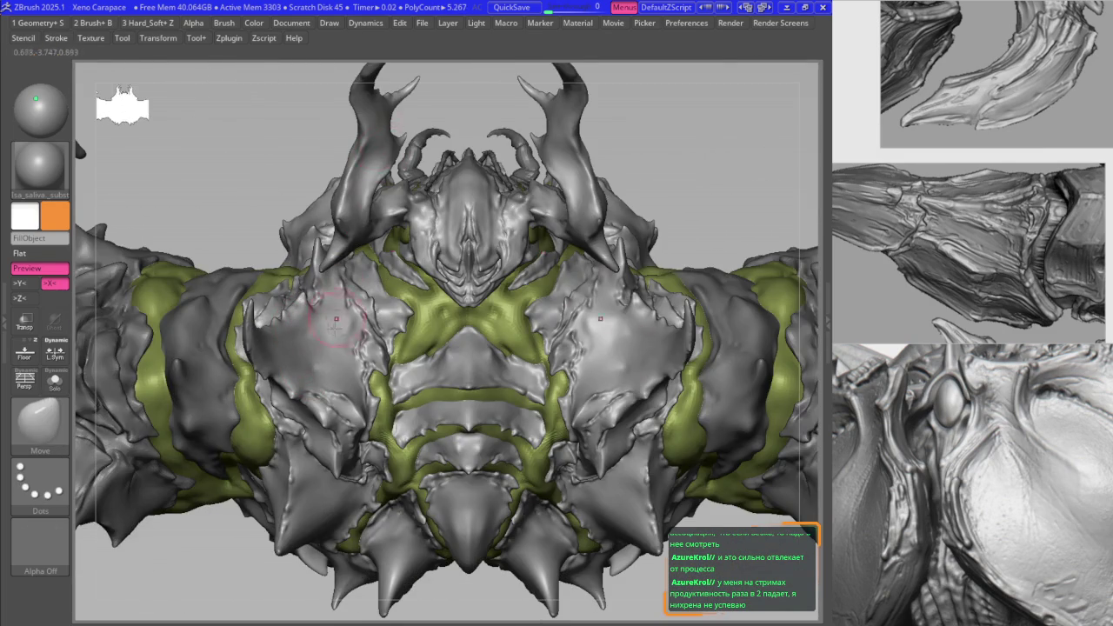
Step: Turn the model to its left side and zoom in close on the side plates
right_drag(336, 319, 390, 247)
scroll(961, 416, down, 3)
scroll(961, 415, down, 2)
scroll(961, 416, down, 2)
scroll(960, 415, up, 2)
scroll(960, 414, up, 4)
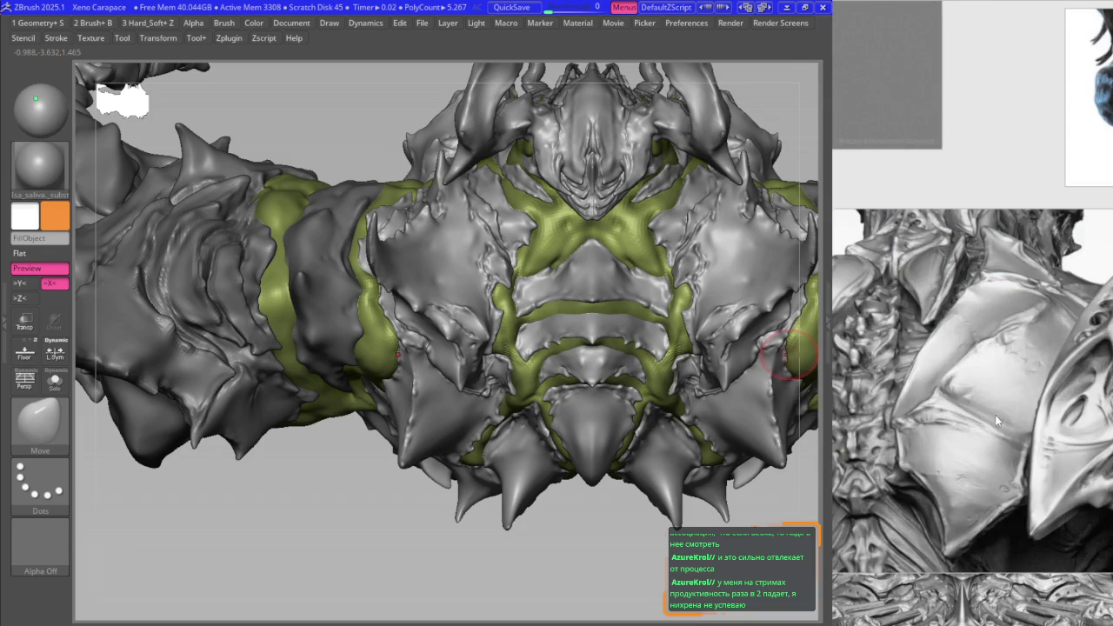
scroll(987, 528, down, 3)
scroll(988, 527, up, 1)
scroll(987, 528, up, 2)
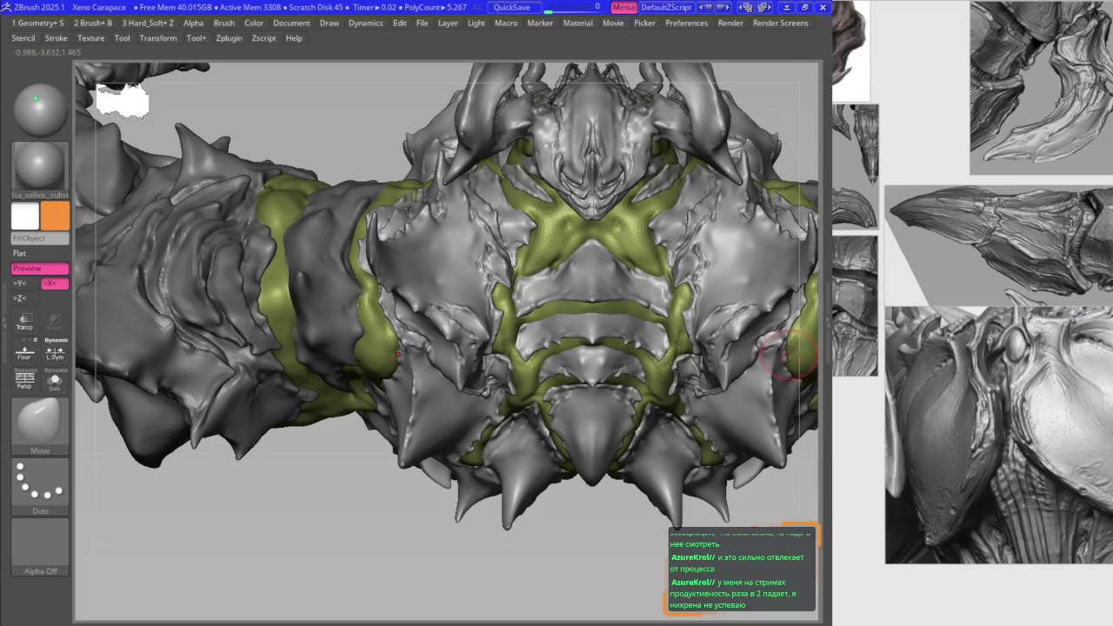
mouse_move(353, 280)
right_down()
mouse_move(365, 365)
mouse_move(352, 465)
right_up()
Step: Sculpt sharper side plate edges, alternating the Move and B2_Krabi_Highlight brushes
key(space)
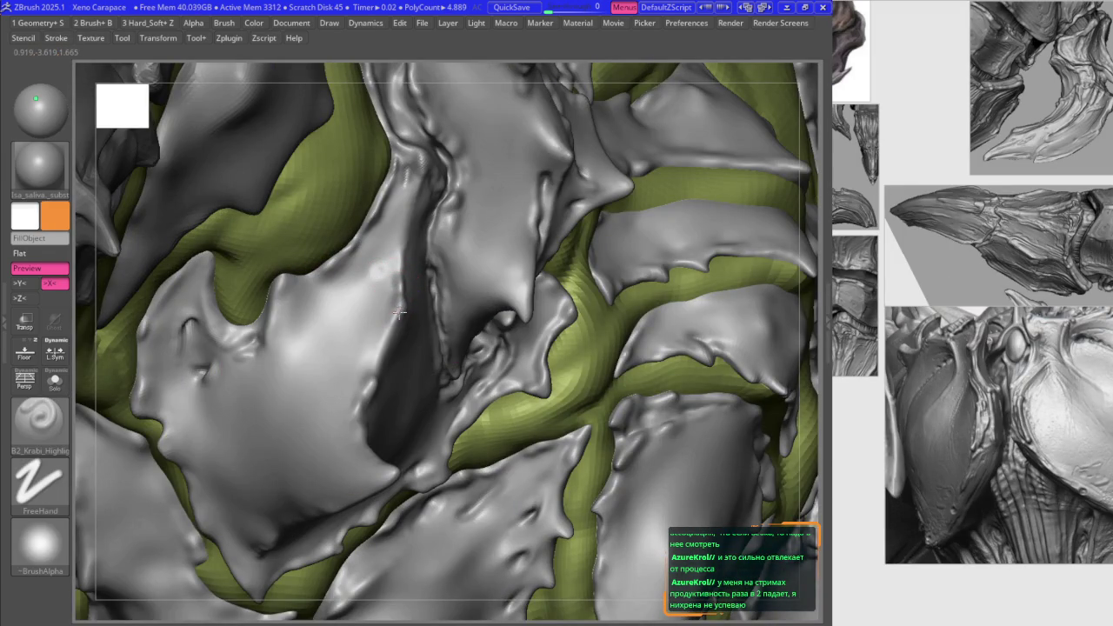
key(b)
key(m)
key(v)
mouse_move(400, 300)
right_down()
mouse_move(297, 265)
mouse_move(375, 204)
right_up()
key(space)
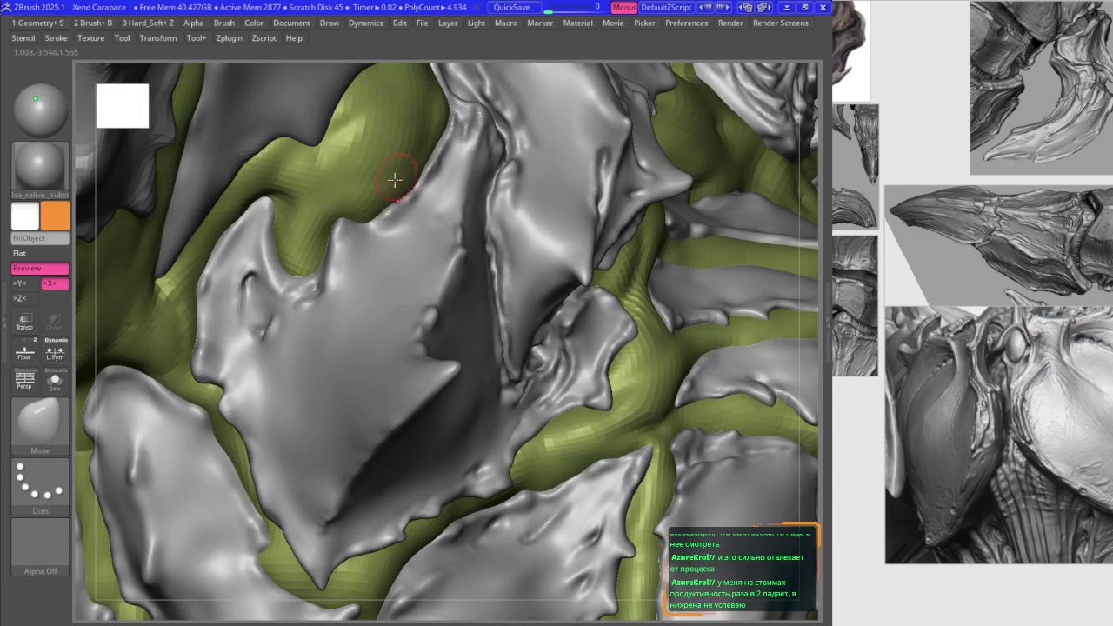
right_drag(257, 277, 236, 302)
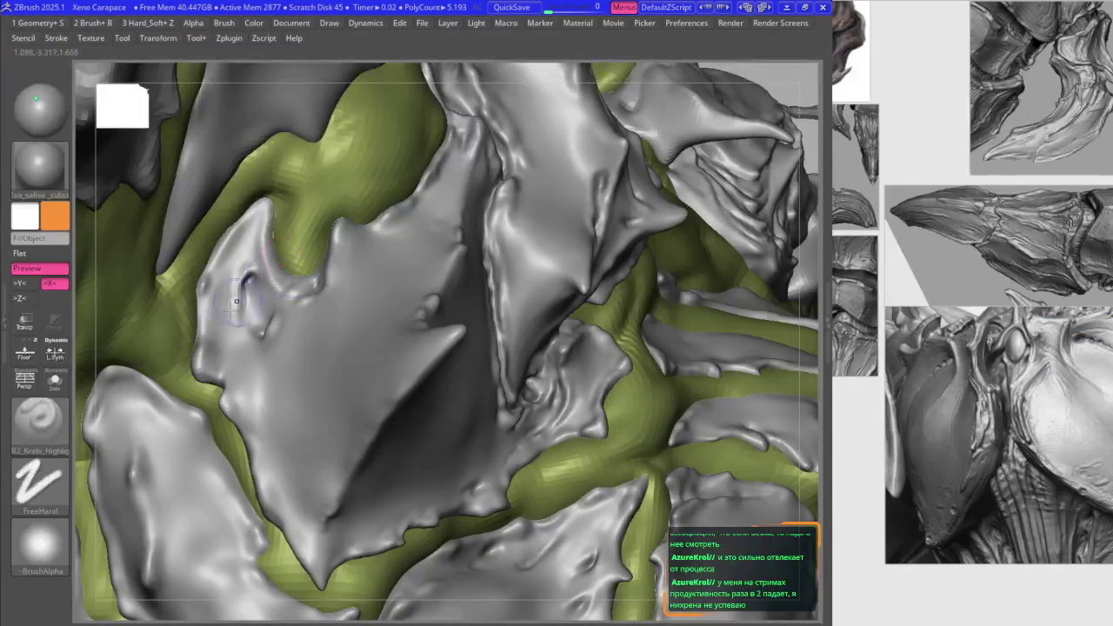
mouse_move(242, 387)
right_down()
mouse_move(294, 280)
mouse_move(333, 372)
mouse_move(433, 444)
mouse_move(417, 393)
right_up()
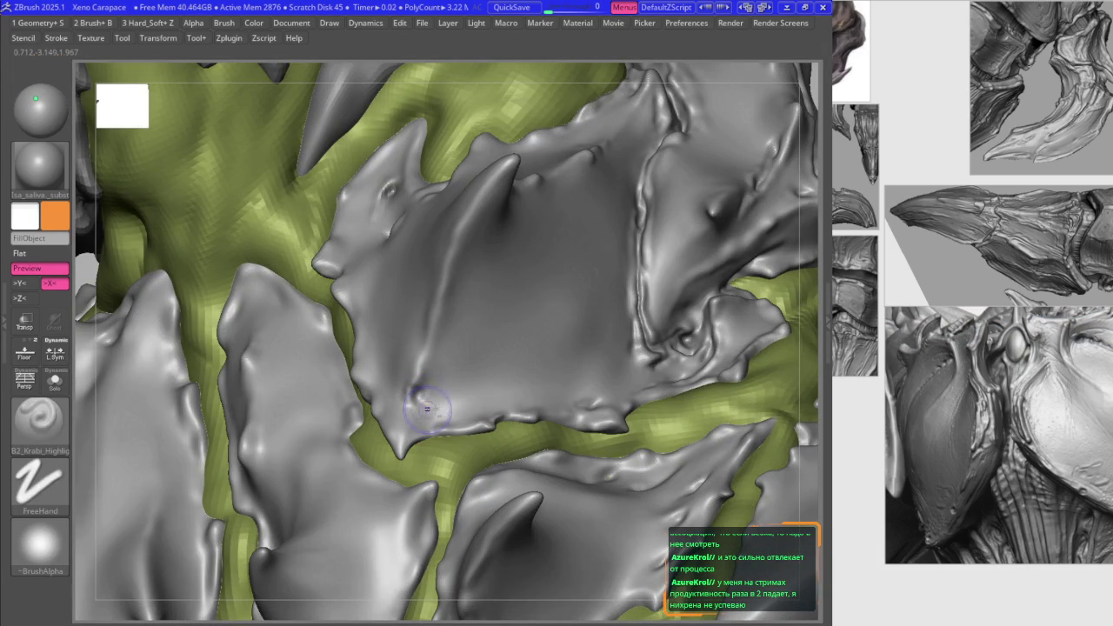
mouse_move(432, 416)
right_down()
mouse_move(395, 394)
mouse_move(431, 397)
right_up()
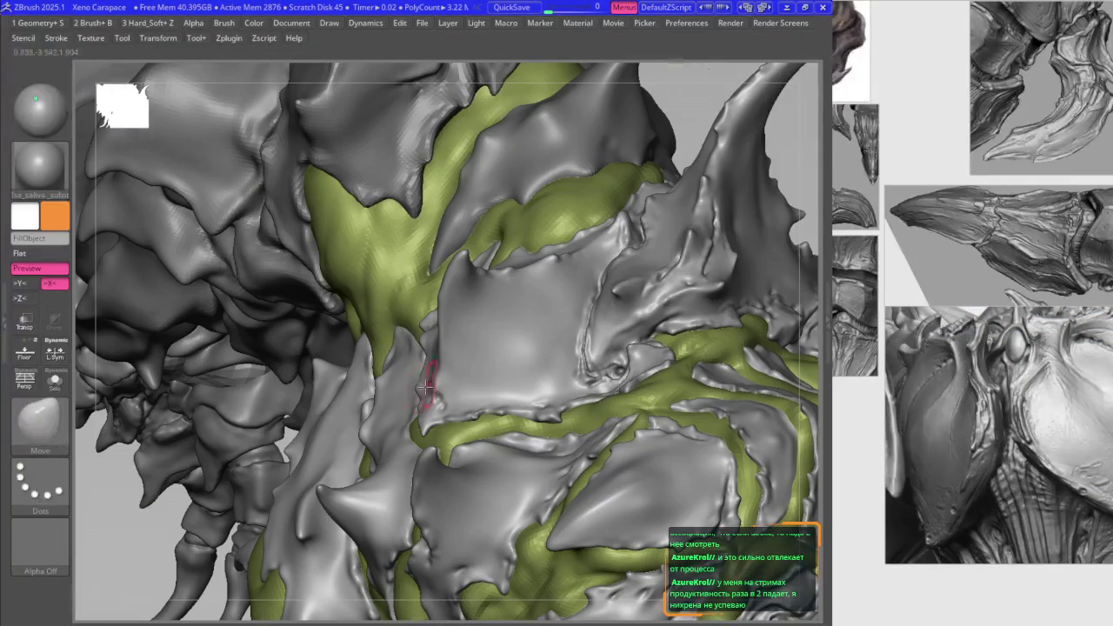
mouse_move(428, 409)
right_down()
mouse_move(539, 409)
mouse_move(601, 339)
mouse_move(580, 383)
right_up()
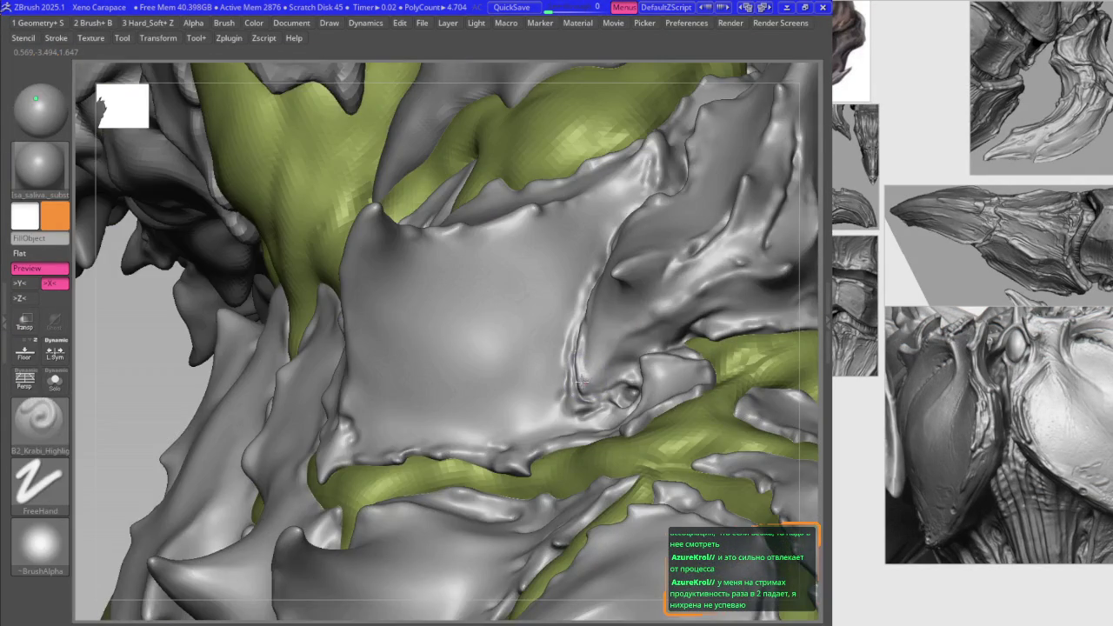
mouse_move(574, 343)
right_down()
mouse_move(629, 339)
mouse_move(653, 287)
mouse_move(608, 356)
mouse_move(639, 348)
mouse_move(643, 324)
mouse_move(632, 330)
right_up()
shift+drag(636, 328, 668, 326)
Step: Reshape the plate with Move, then refine the ridge with a smaller B2_Krabi_Highlight brush
key(b)
key(m)
key(v)
mouse_move(670, 324)
right_down()
mouse_move(556, 303)
mouse_move(534, 311)
mouse_move(547, 303)
mouse_move(443, 352)
right_up()
key(2)
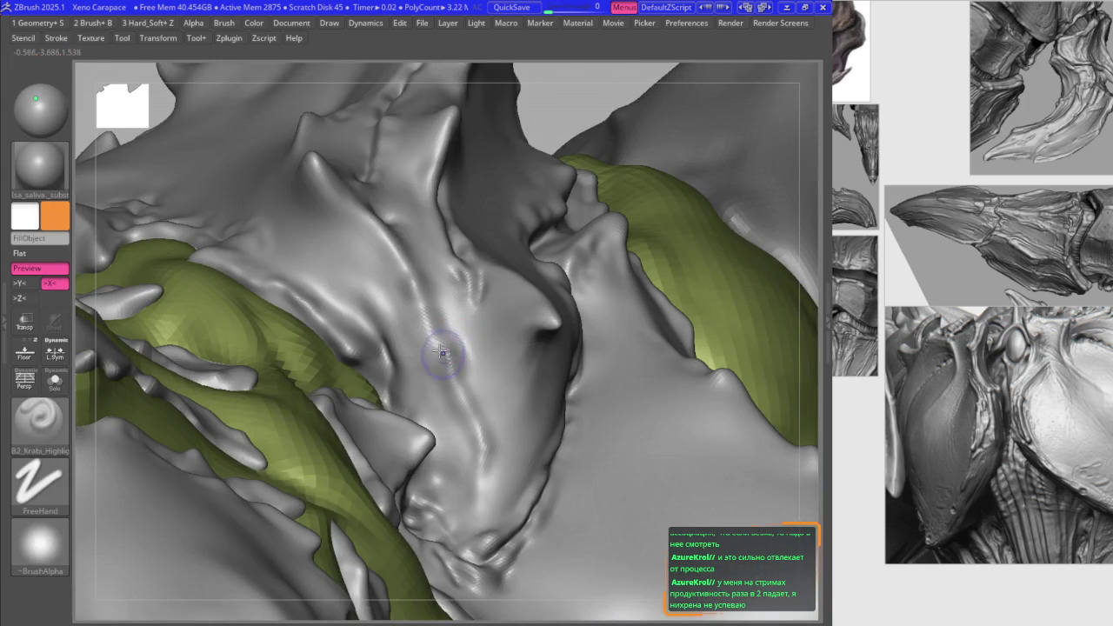
key(space)
right_drag(356, 353, 388, 346)
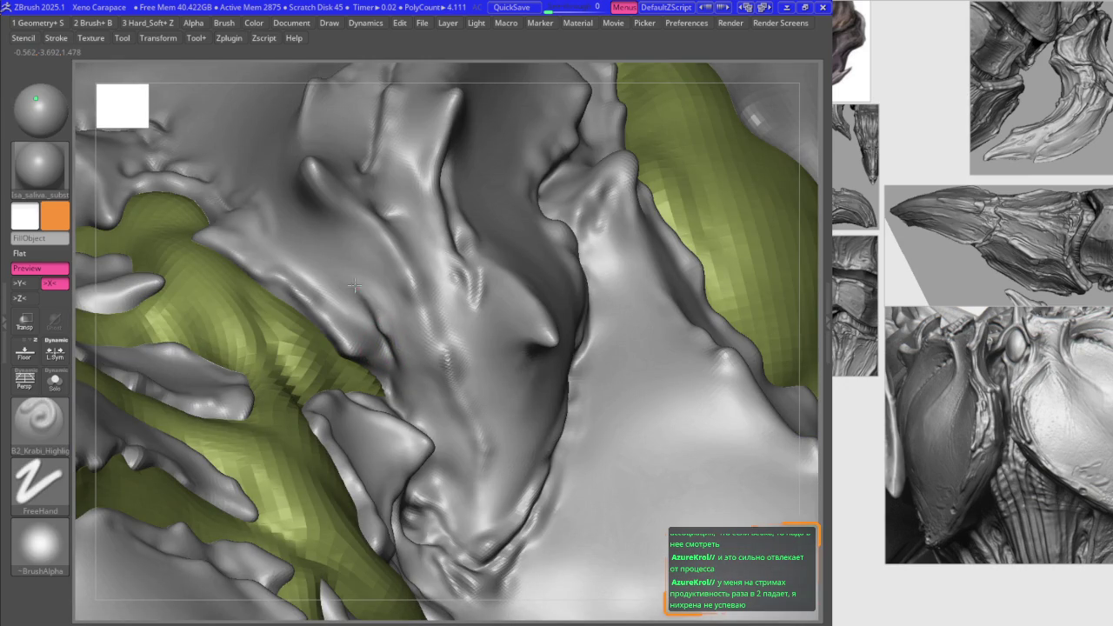
Step: Smooth the central ridge and subdivide the mesh to about 14.11M polygons
key(space)
key(shift)
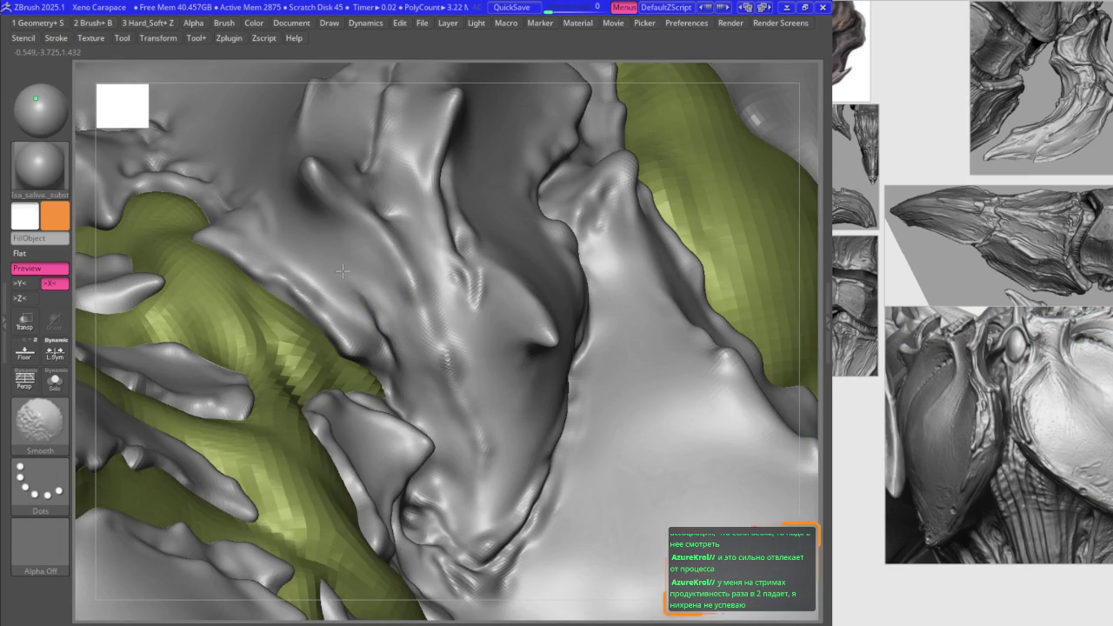
right_drag(484, 322, 435, 241)
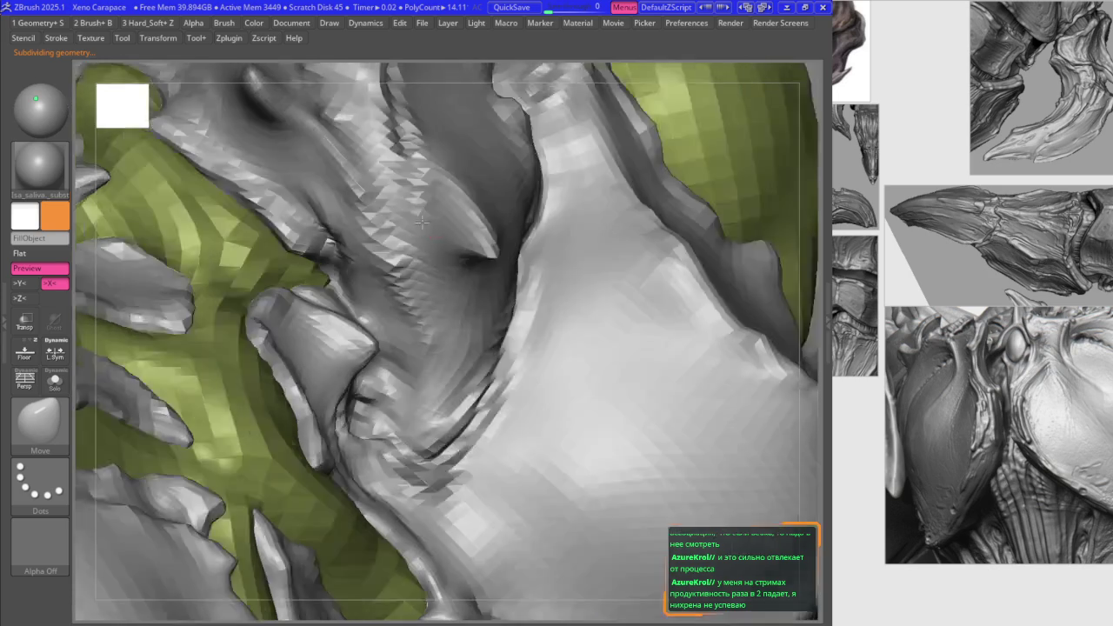
key(shift)
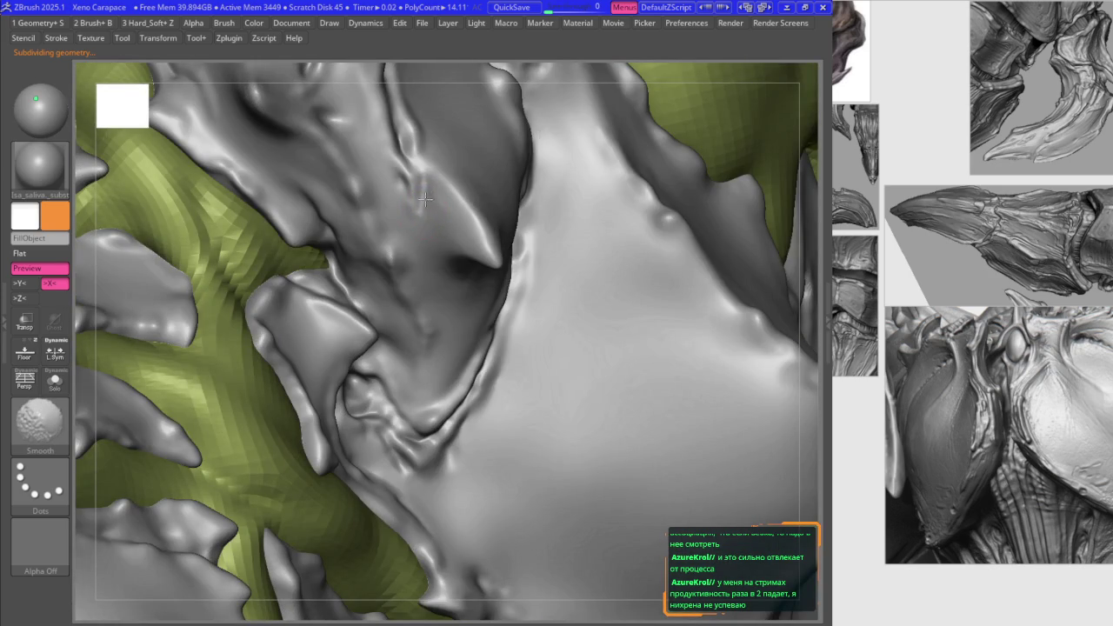
right_drag(424, 201, 406, 383)
key(space)
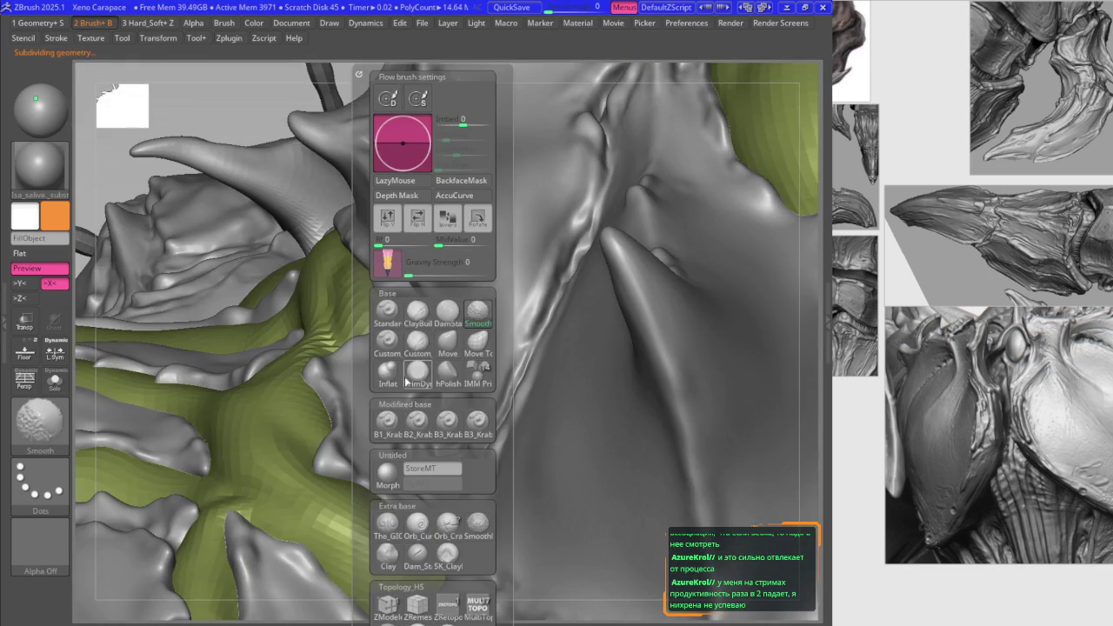
Step: Frame the creature and build up clay on the chest plate with ClayBuildup
key(f)
mouse_move(510, 278)
right_down()
mouse_move(418, 280)
mouse_move(420, 233)
right_up()
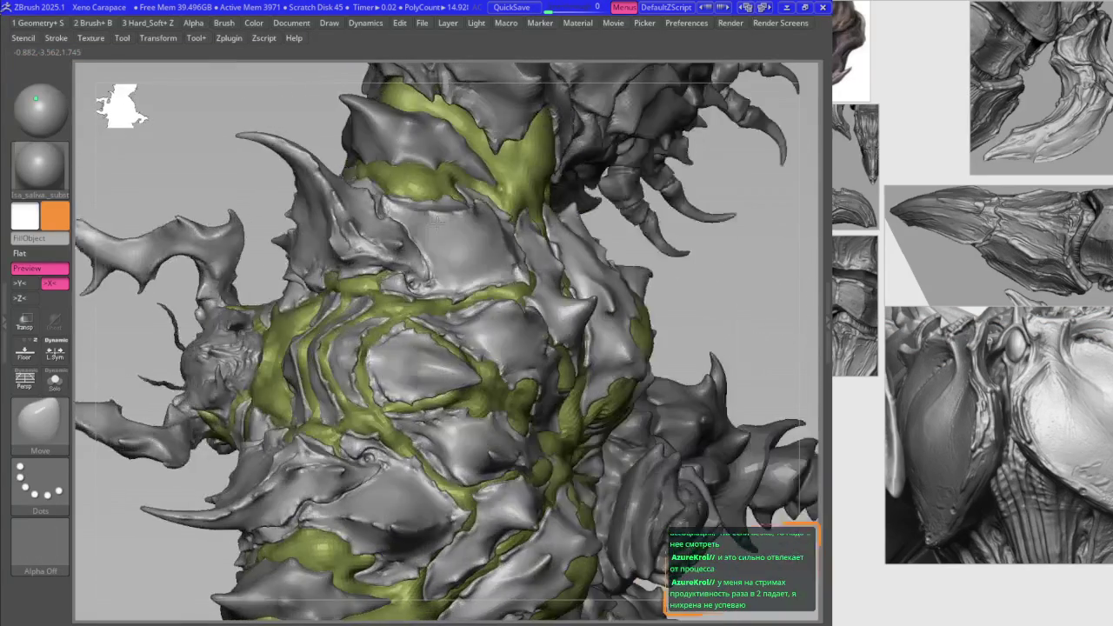
ctrl+right_drag(420, 233, 446, 262)
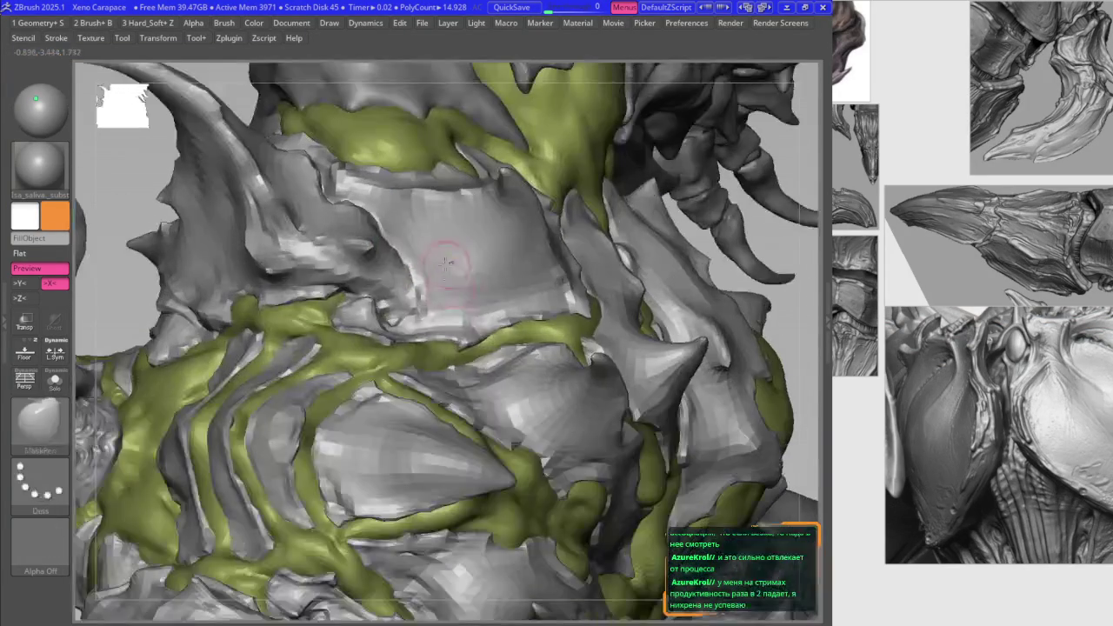
key(b)
click(435, 308)
key(space)
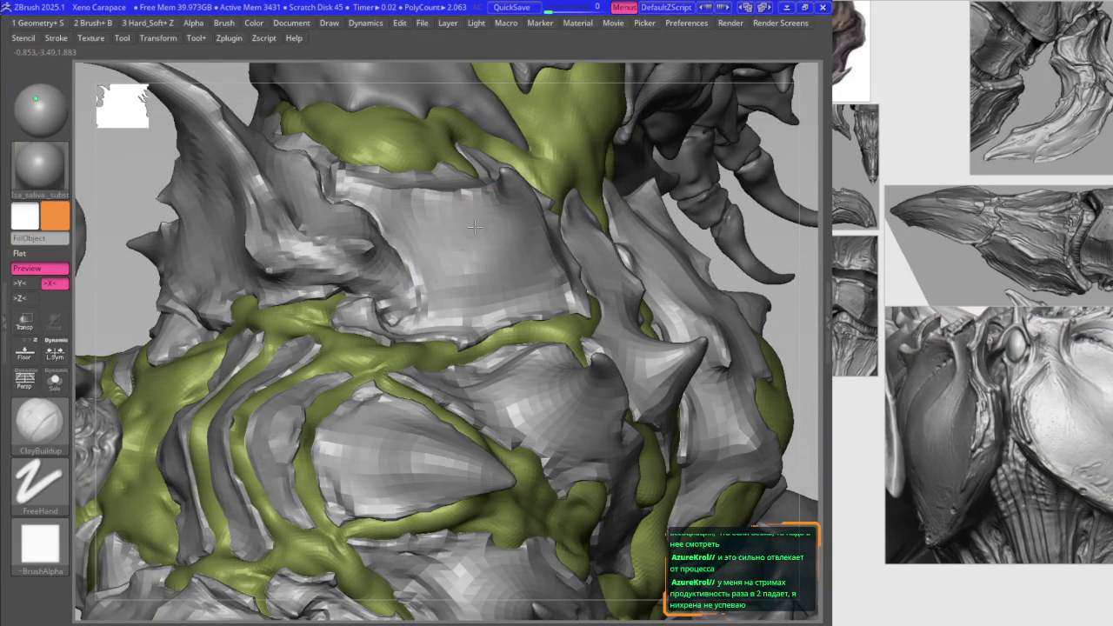
drag(433, 211, 467, 227)
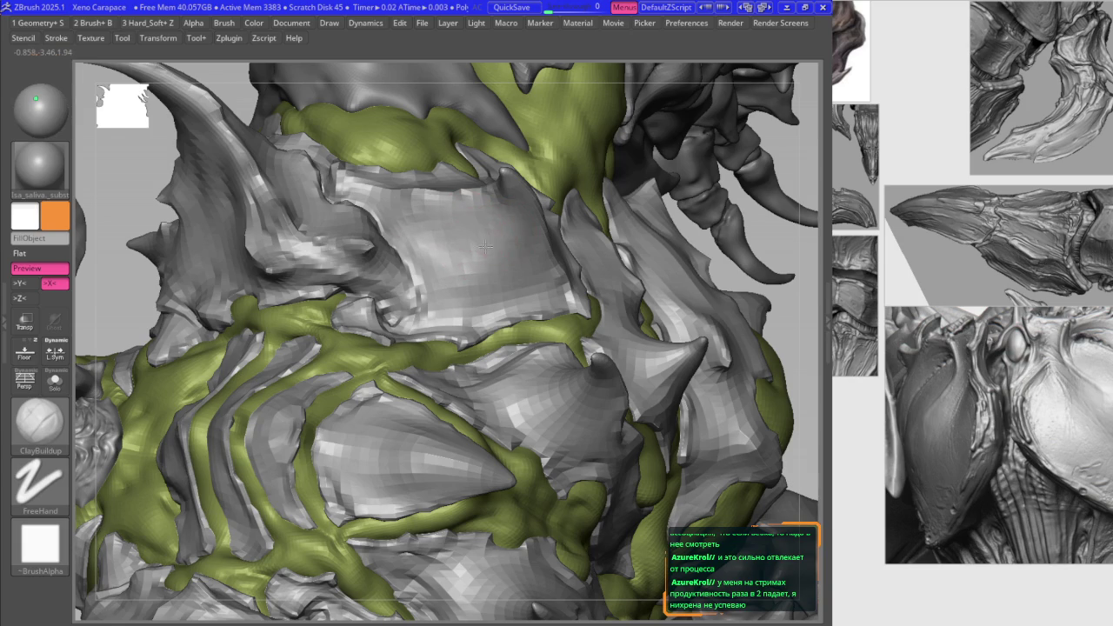
Step: Alternate B2_Krabi_Highlight and ClayBuildup to thicken the upper chest plate
key(2)
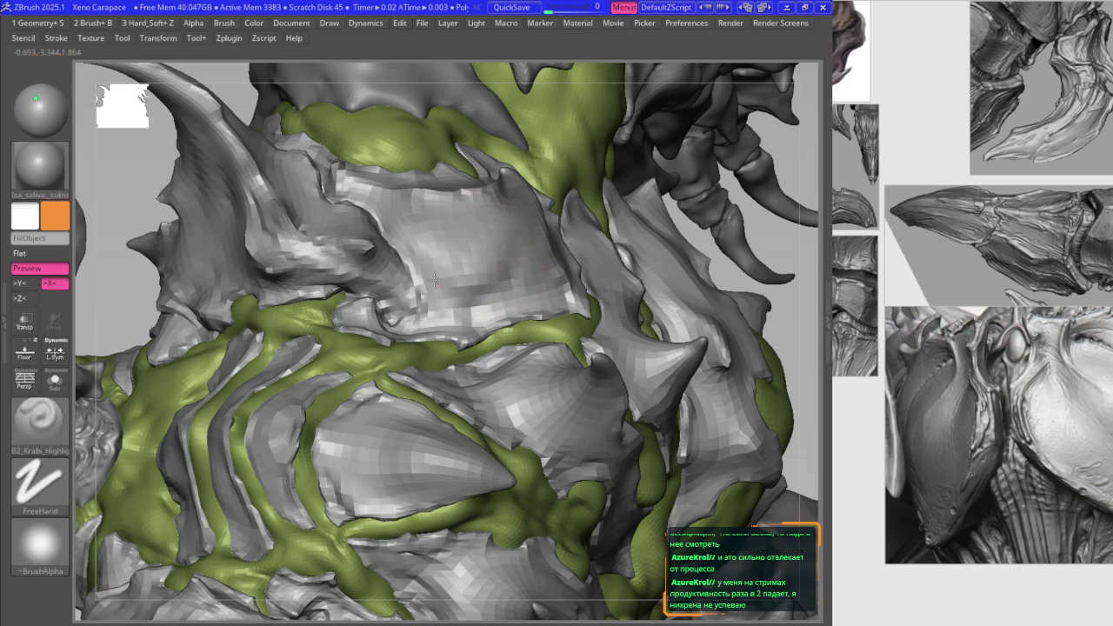
key(1)
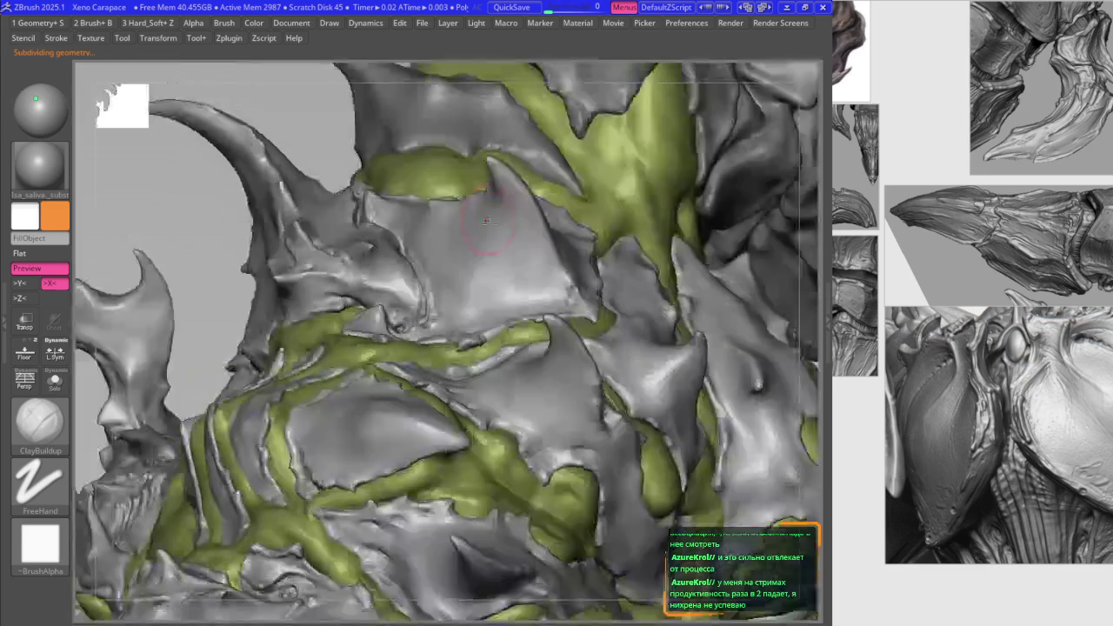
right_drag(513, 259, 510, 289)
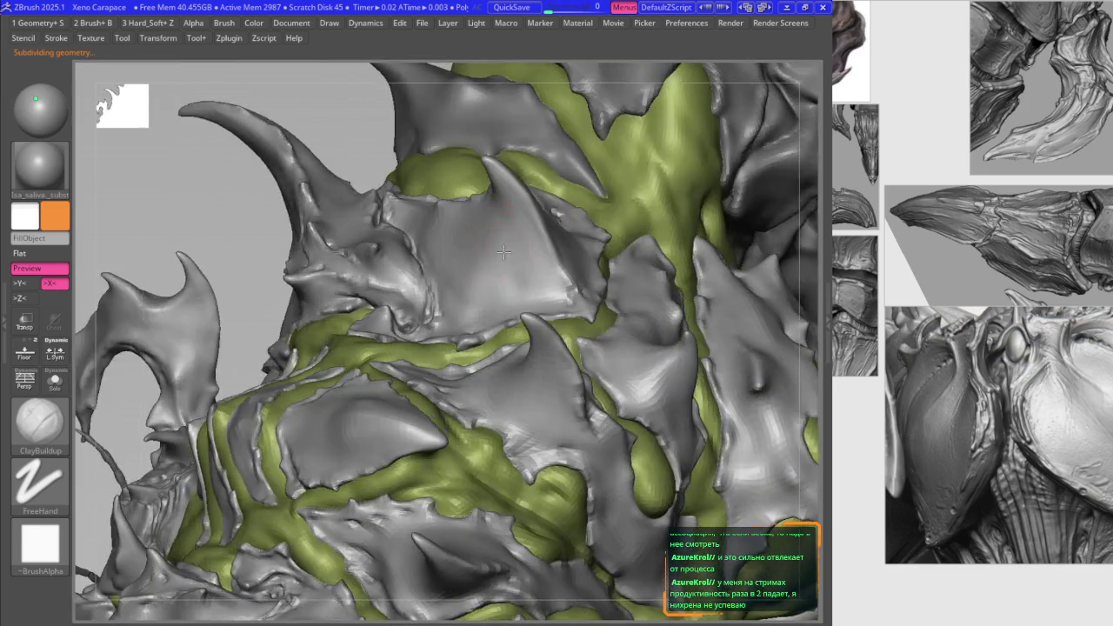
key(2)
key(f)
key(ctrl)
alt+right_drag(509, 225, 533, 219)
mouse_move(460, 199)
right_down()
mouse_move(426, 215)
mouse_move(414, 207)
right_up()
key(2)
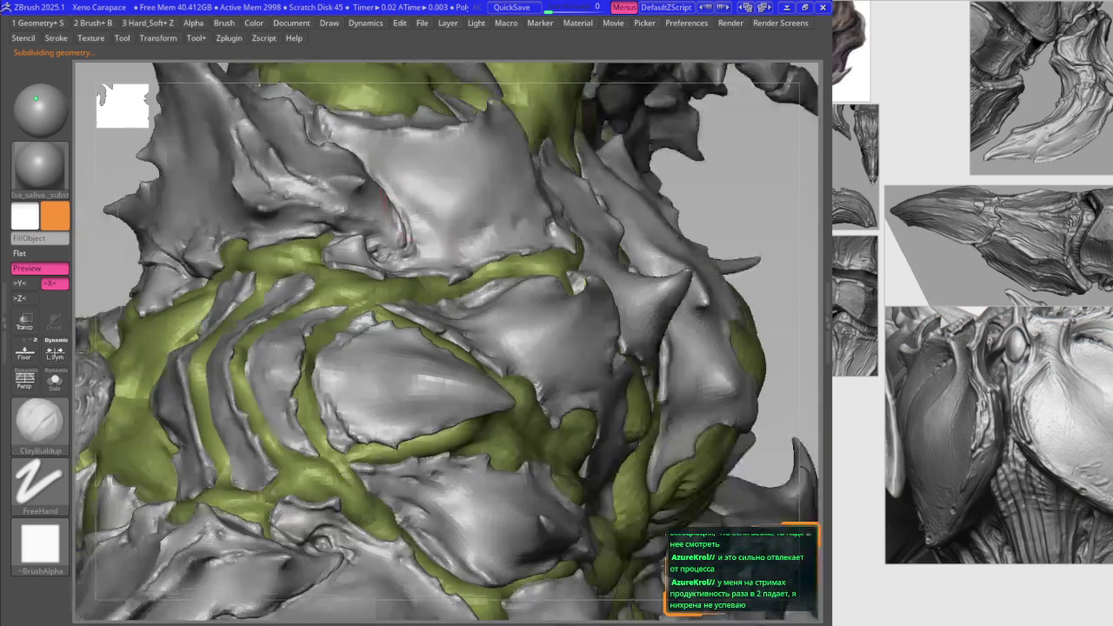
key(1)
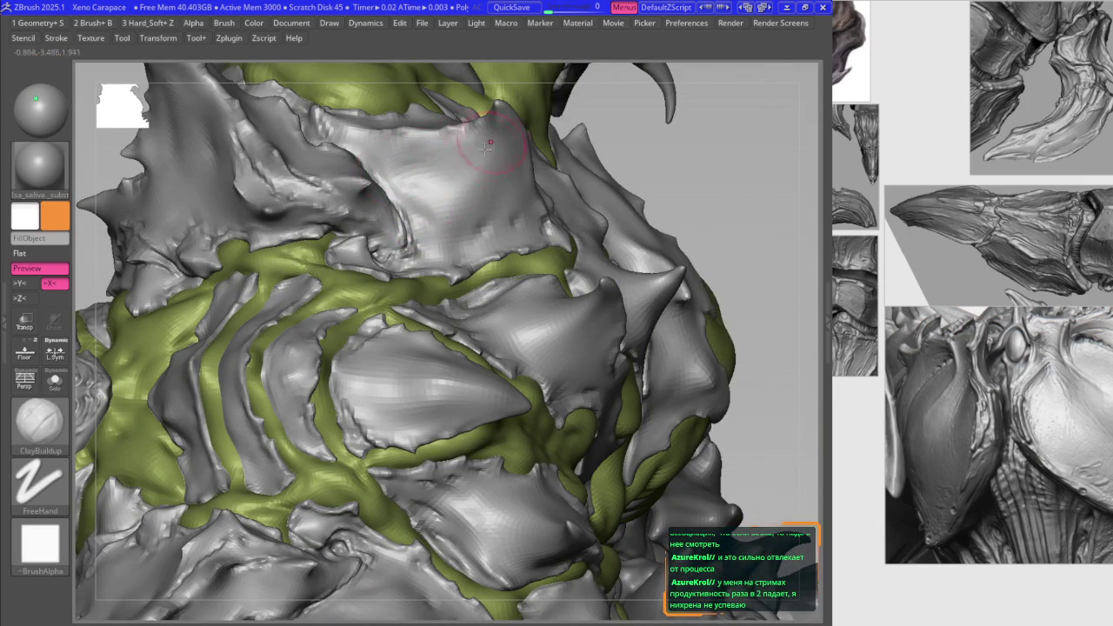
right_drag(487, 134, 457, 183)
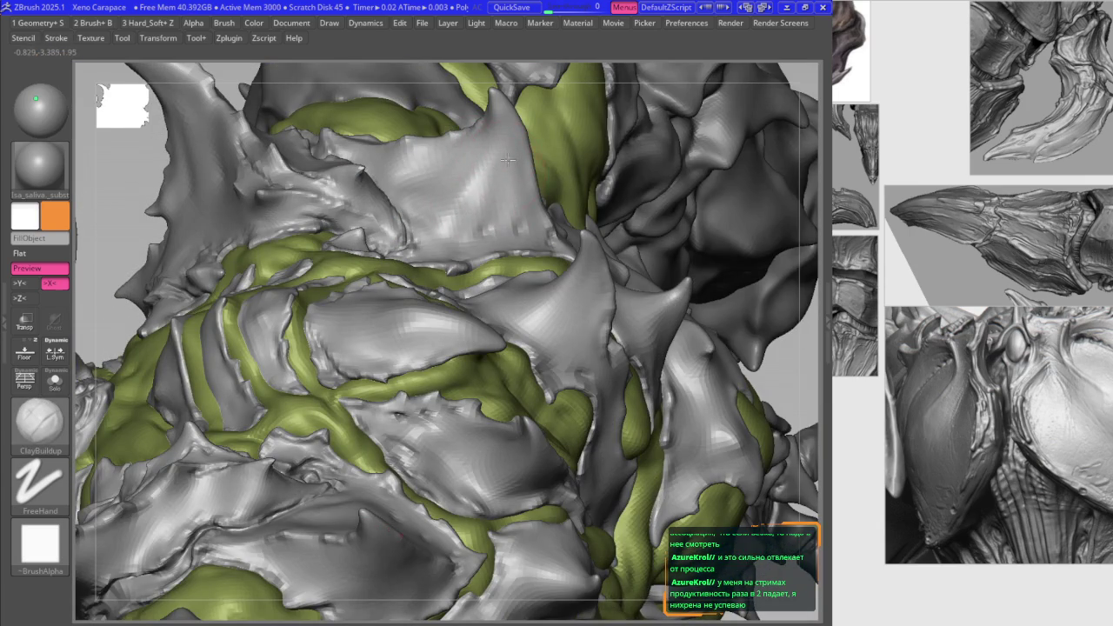
drag(500, 153, 457, 204)
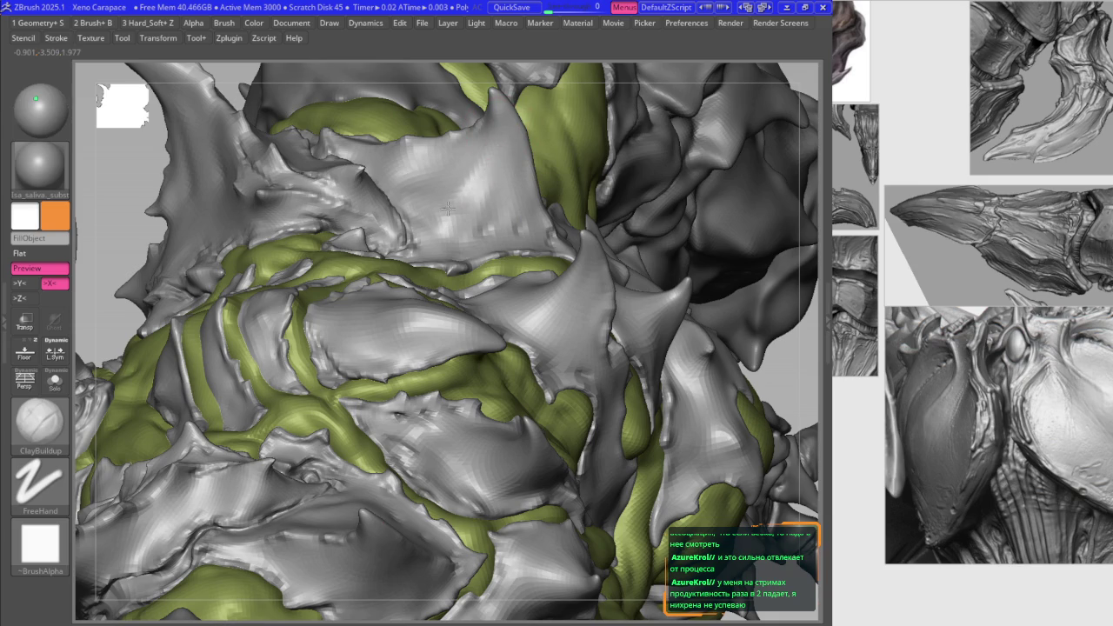
Step: Check the side silhouette and polish the chest plate surface smoother
mouse_move(419, 173)
right_down()
mouse_move(414, 129)
mouse_move(459, 298)
right_up()
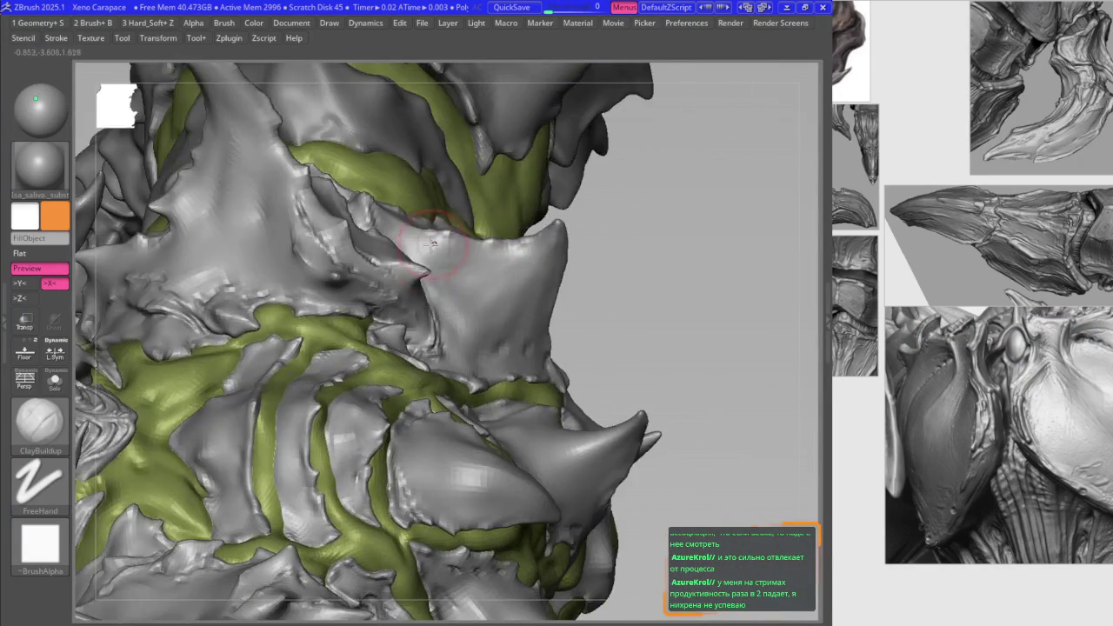
mouse_move(447, 256)
right_down()
mouse_move(434, 276)
mouse_move(502, 348)
right_up()
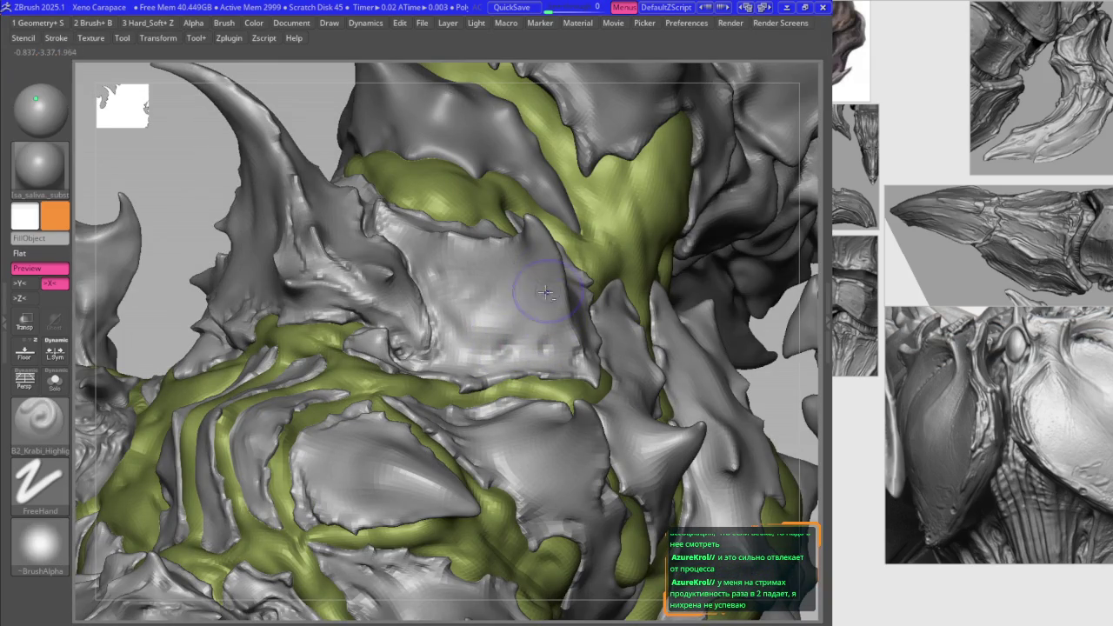
shift+right_drag(546, 311, 292, 243)
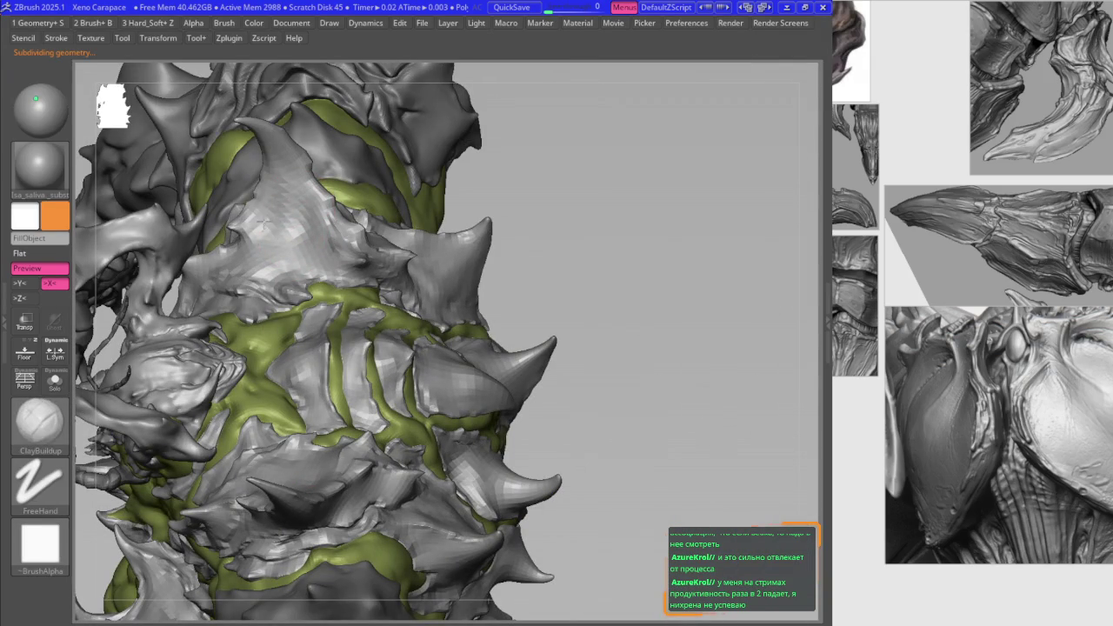
shift+drag(263, 222, 288, 224)
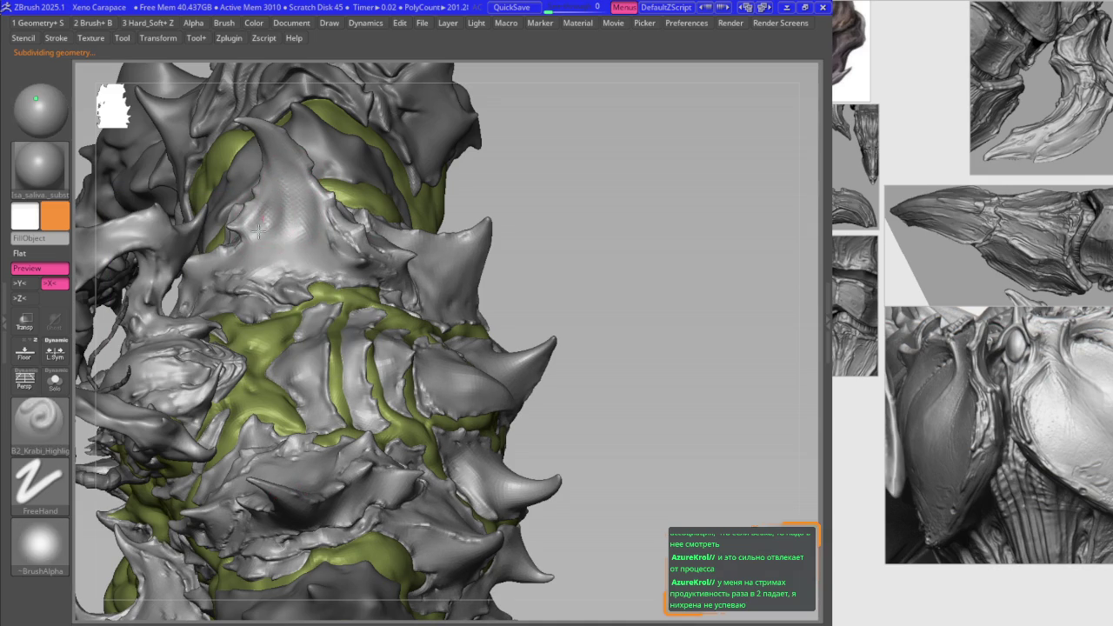
ctrl+right_drag(263, 223, 290, 239)
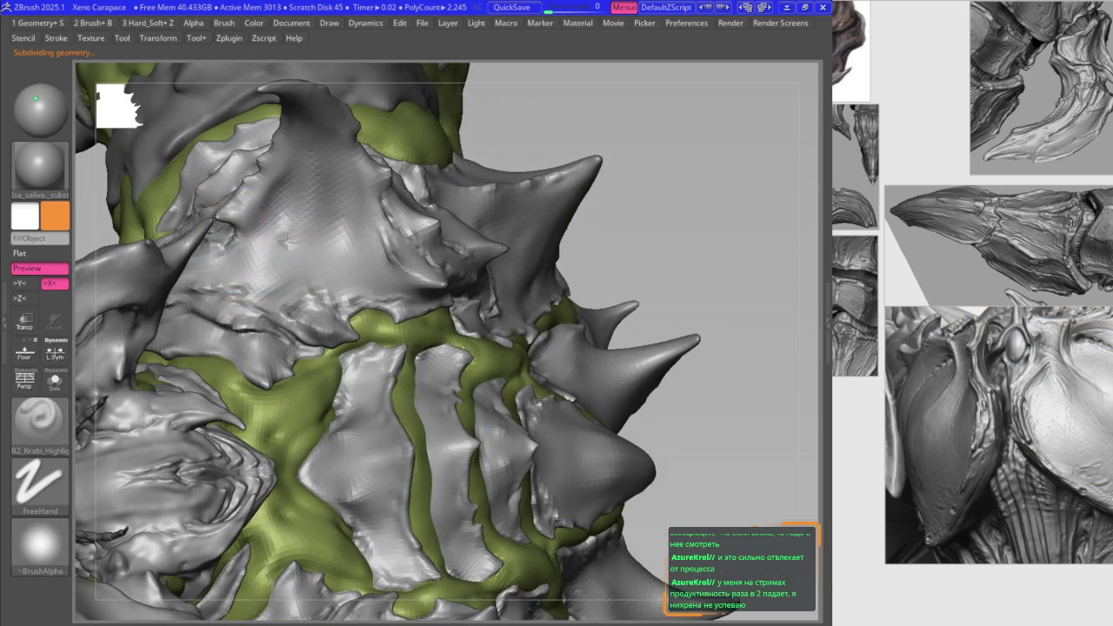
right_drag(365, 266, 372, 294)
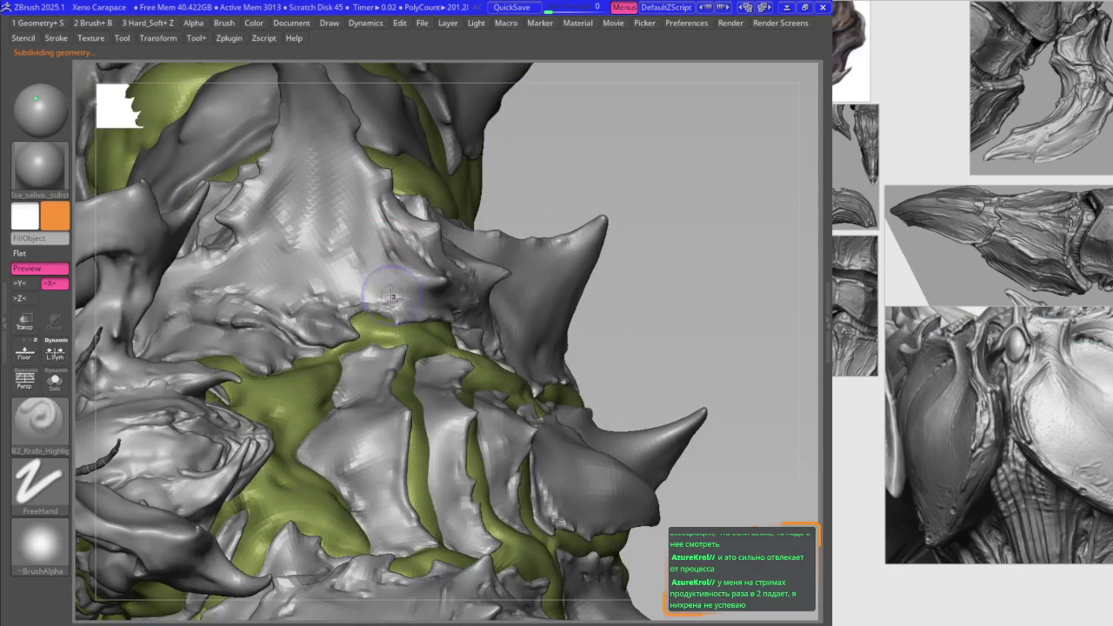
mouse_move(439, 248)
right_down()
mouse_move(472, 248)
mouse_move(443, 318)
mouse_move(454, 310)
right_up()
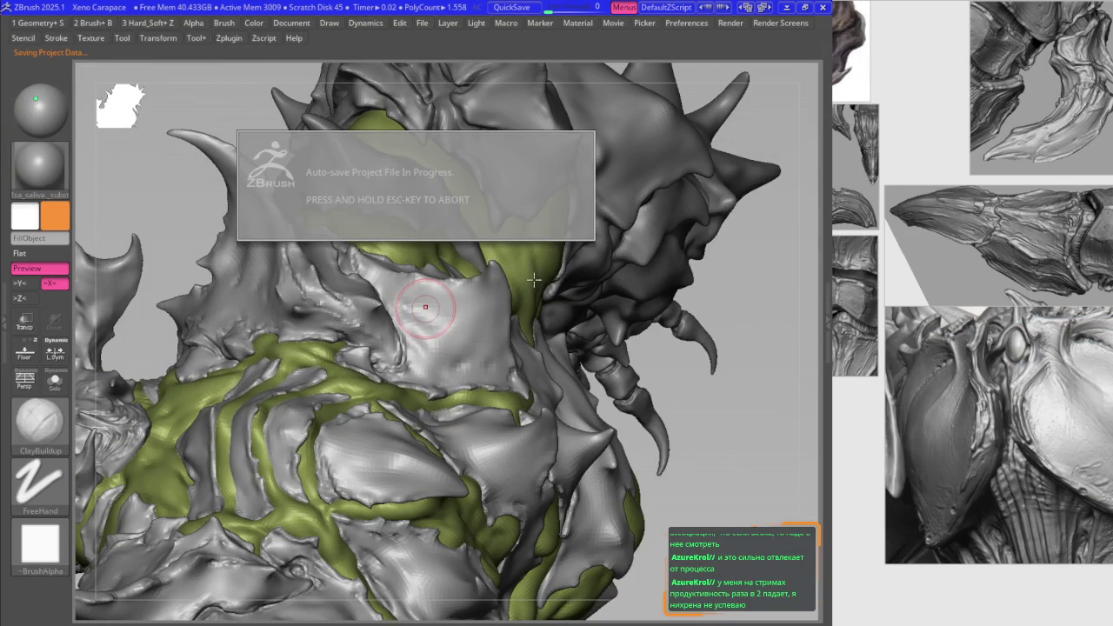
Step: Thicken the grey side plates around the central spike, alternating ClayBuildup and B2_Krabi_Highlight strokes
mouse_move(426, 307)
right_down()
mouse_move(482, 354)
mouse_move(502, 294)
mouse_move(455, 323)
mouse_move(452, 344)
right_up()
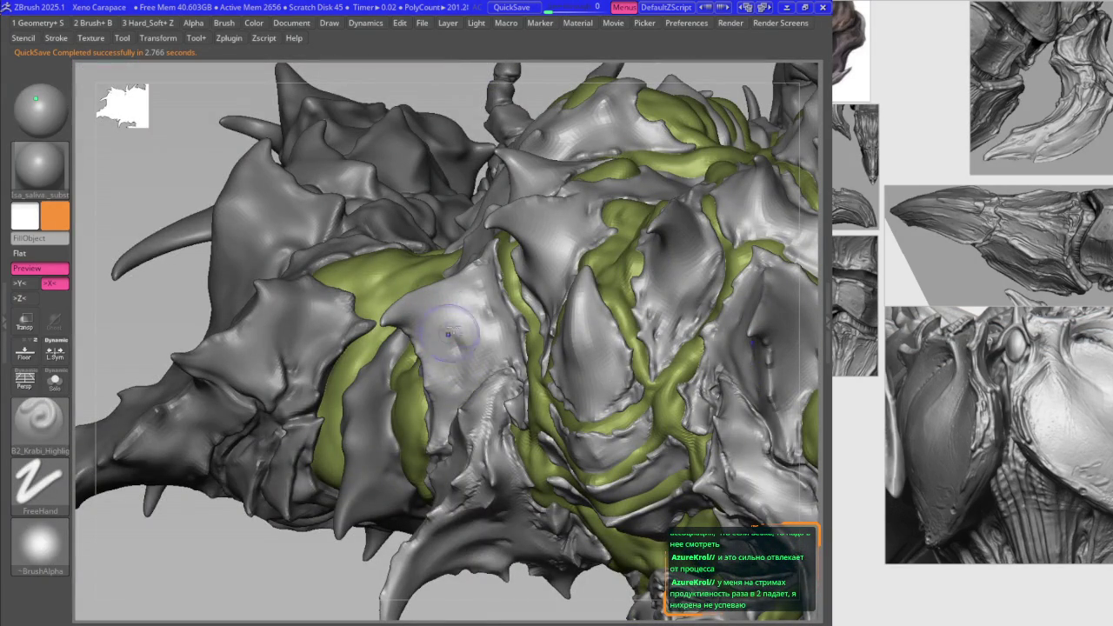
key(b)
key(c)
key(b)
mouse_move(452, 302)
right_down()
mouse_move(454, 292)
mouse_move(491, 300)
mouse_move(512, 315)
mouse_move(528, 280)
mouse_move(539, 288)
right_up()
right_click(512, 315)
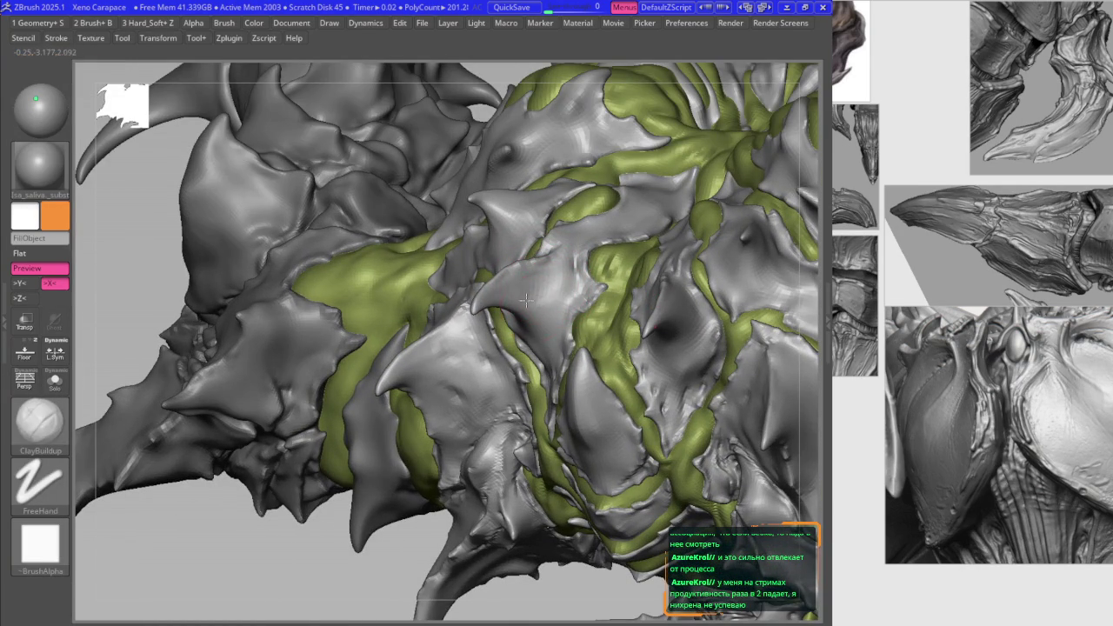
key(1)
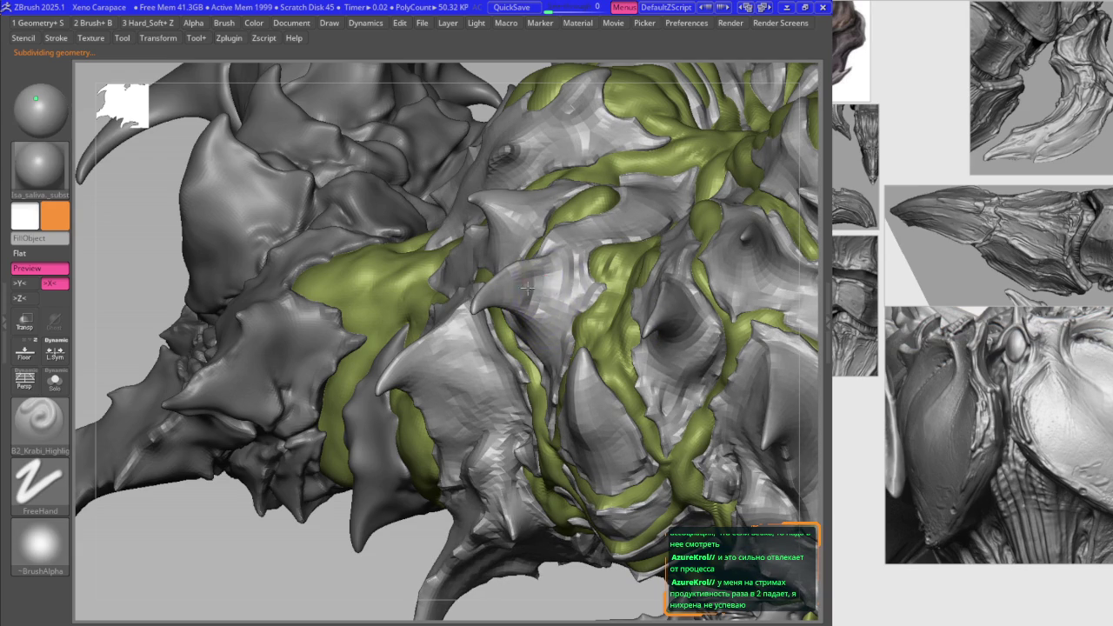
key(1)
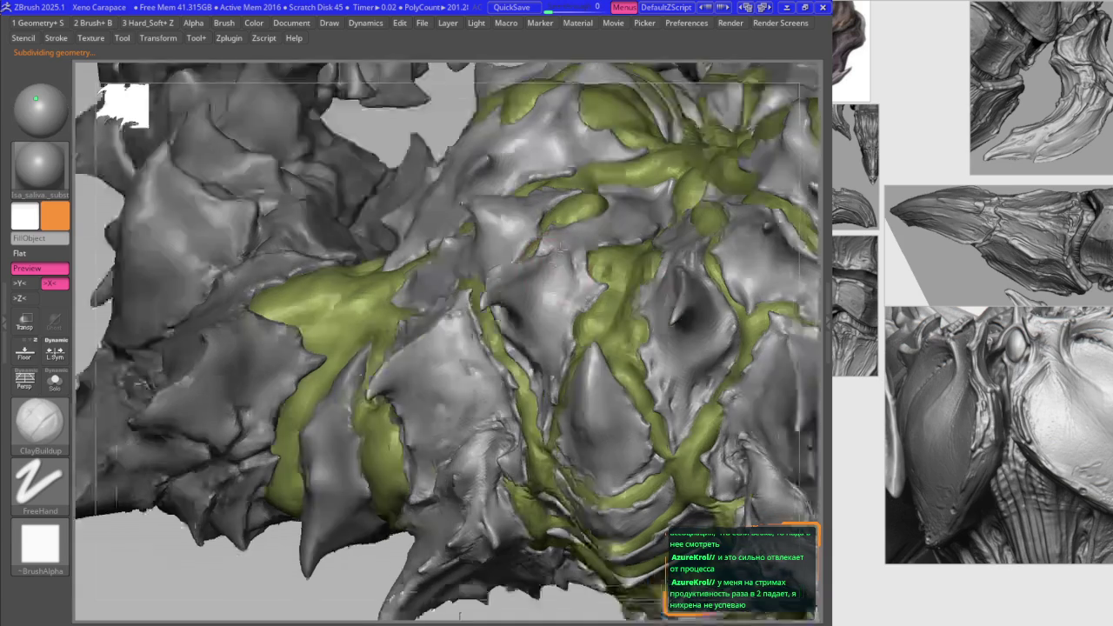
right_drag(534, 271, 548, 279)
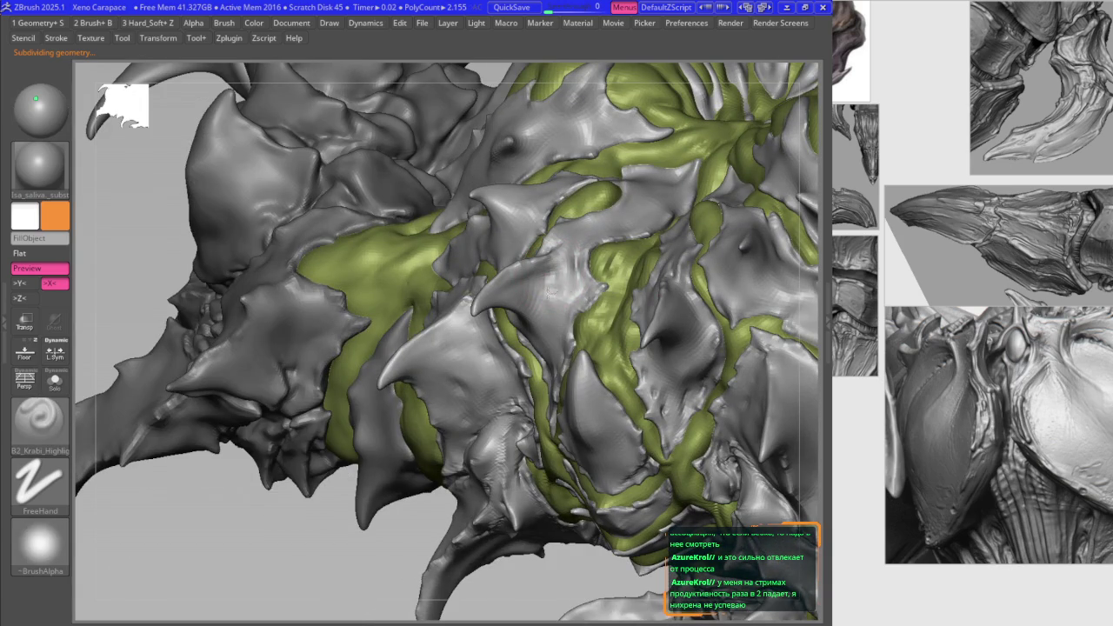
mouse_move(545, 334)
right_down()
mouse_move(565, 304)
mouse_move(525, 301)
right_up()
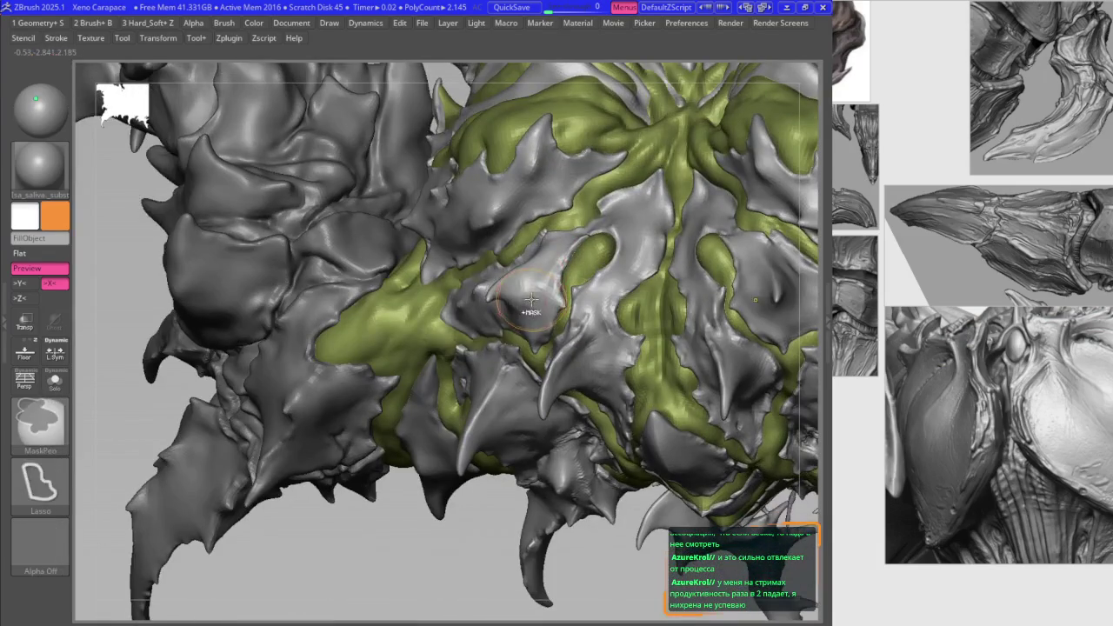
Step: Frame the whole creature, shift it higher in view, and bring up the brush library
mouse_move(541, 265)
right_down()
mouse_move(528, 281)
mouse_move(549, 252)
mouse_move(593, 250)
mouse_move(522, 226)
mouse_move(459, 149)
mouse_move(392, 239)
right_up()
key(f)
mouse_move(405, 178)
right_down()
mouse_move(405, 131)
mouse_move(451, 321)
right_up()
key(space)
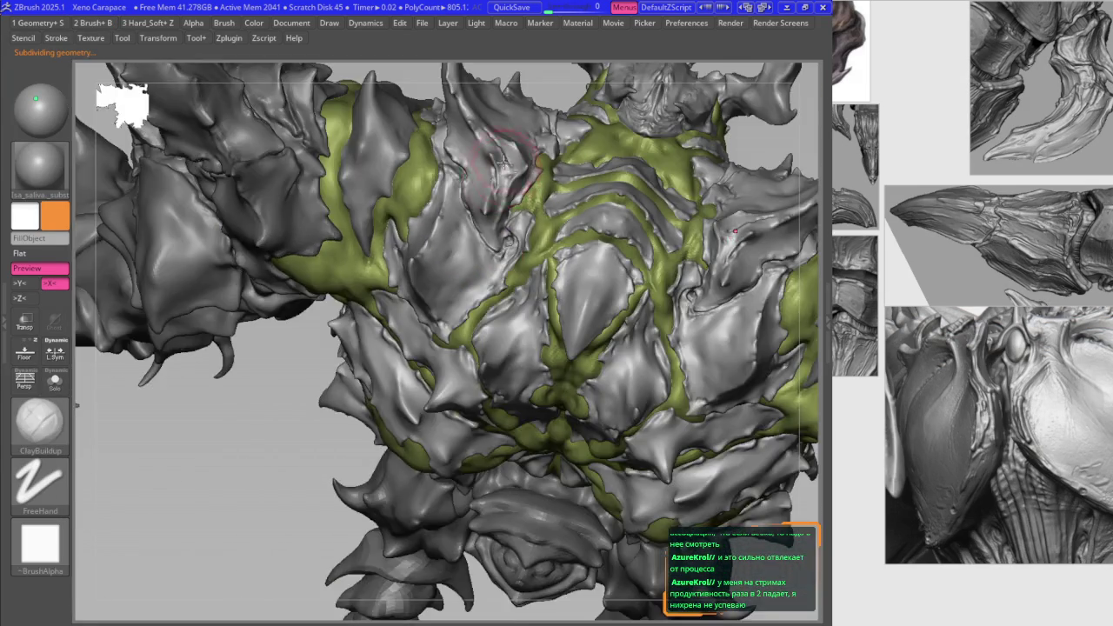
mouse_move(445, 256)
ctrl+right_down()
mouse_move(430, 281)
mouse_move(441, 247)
ctrl+right_up()
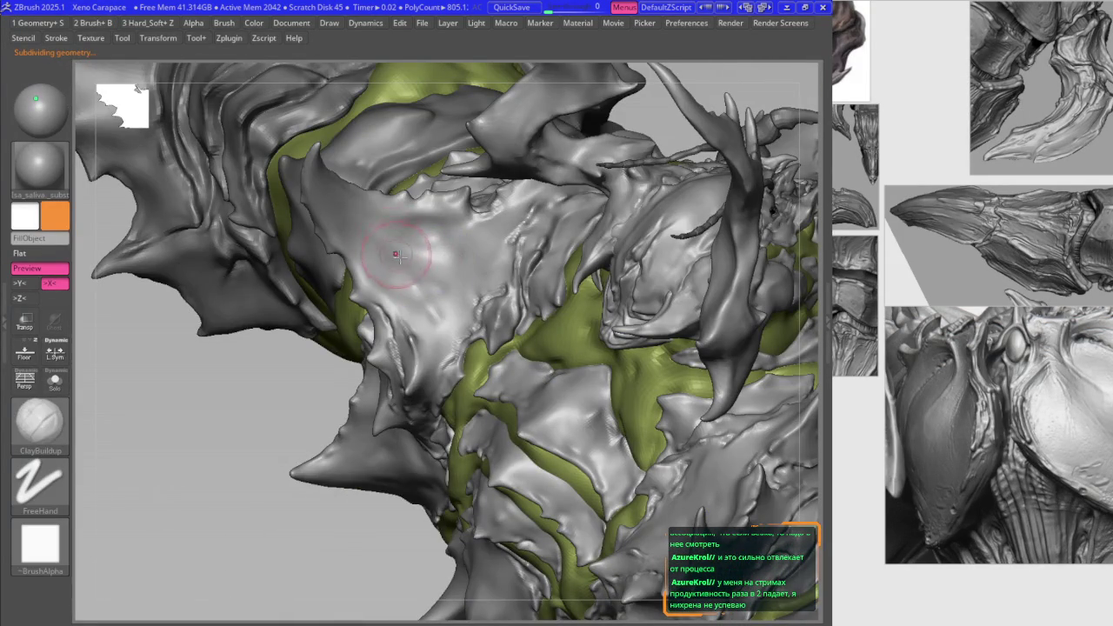
key(space)
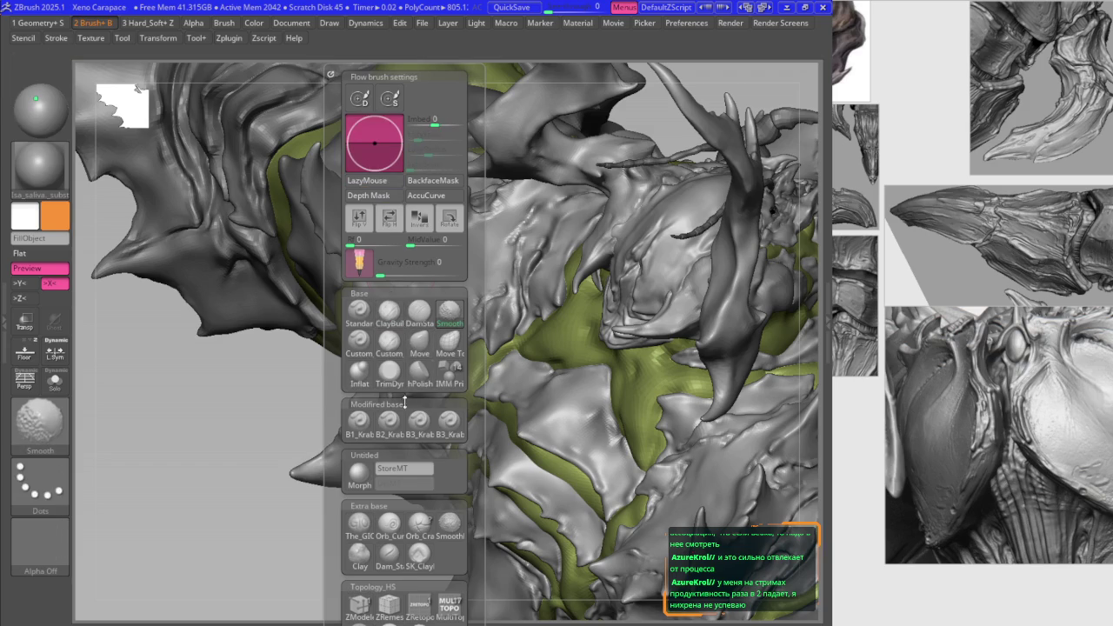
Step: Select B2_Krabi_Highlight and raise the shoulder plate surface with polishing strokes
click(389, 420)
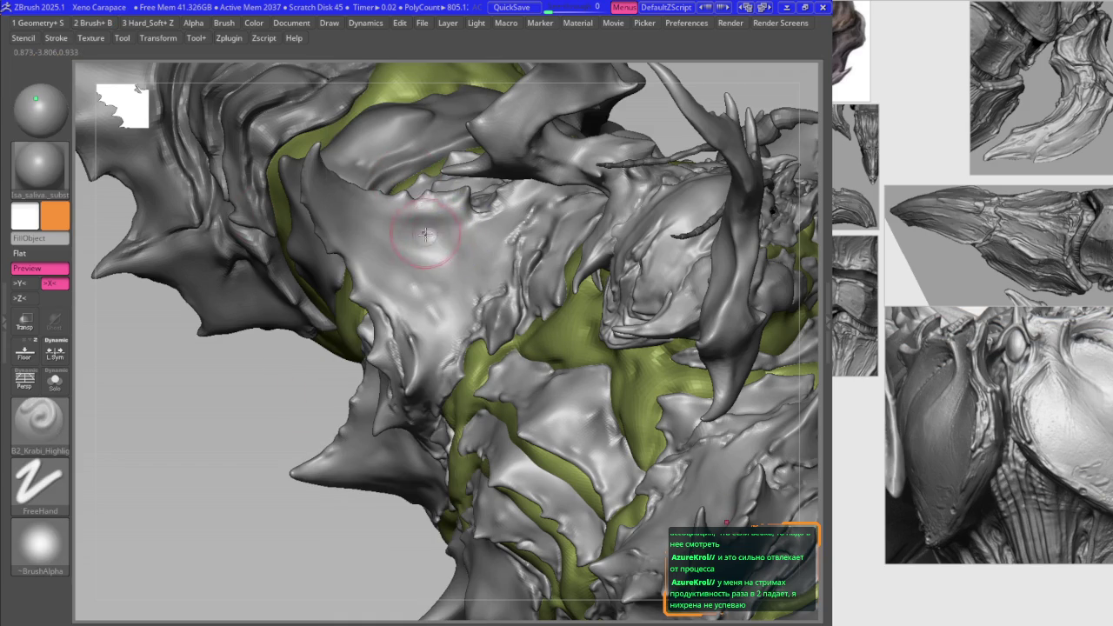
drag(426, 235, 395, 250)
mouse_move(428, 272)
right_down()
mouse_move(420, 306)
mouse_move(358, 251)
mouse_move(381, 269)
right_up()
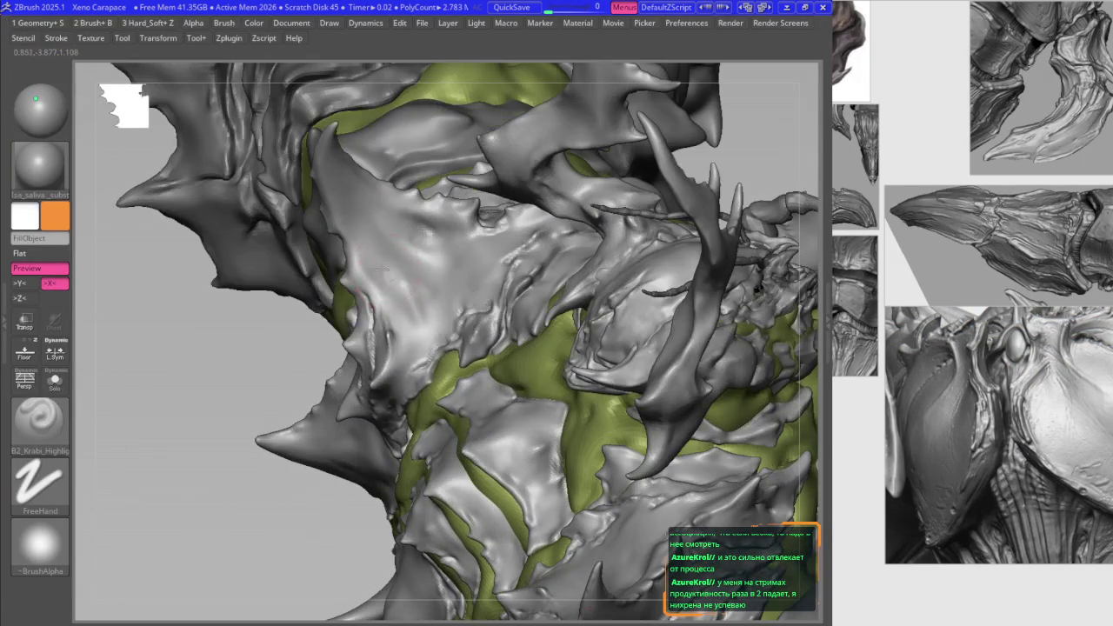
shift+drag(390, 280, 386, 274)
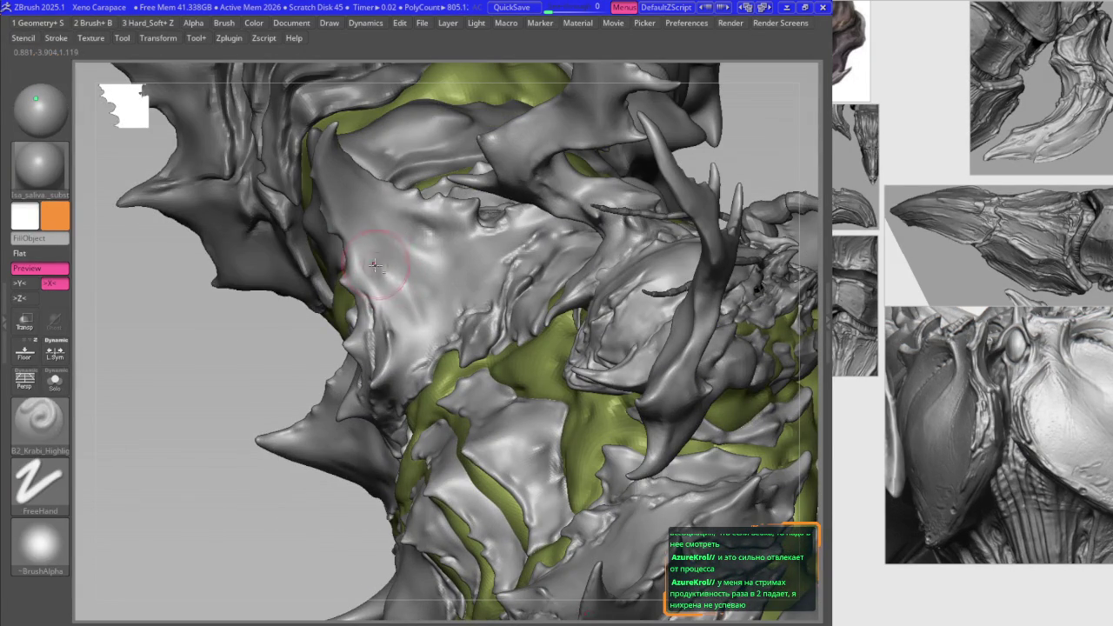
key(shift)
mouse_move(387, 271)
right_down()
mouse_move(435, 313)
mouse_move(440, 348)
mouse_move(303, 295)
right_up()
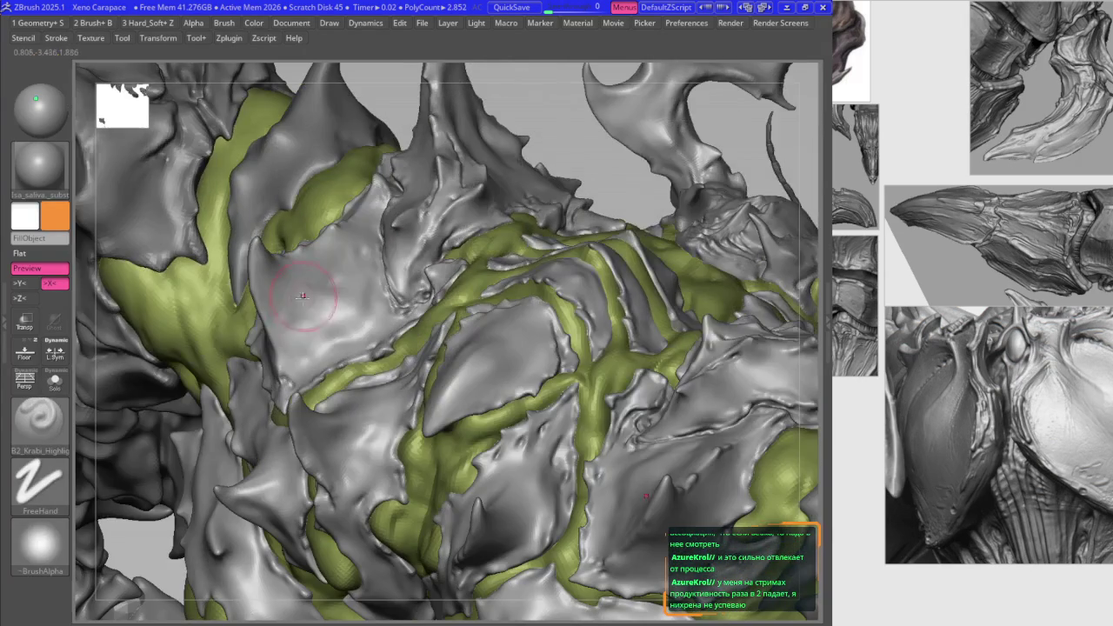
Step: Shift-smooth the plates near the shoulder and chest, orbiting between strokes
key(shift)
right_drag(308, 302, 329, 277)
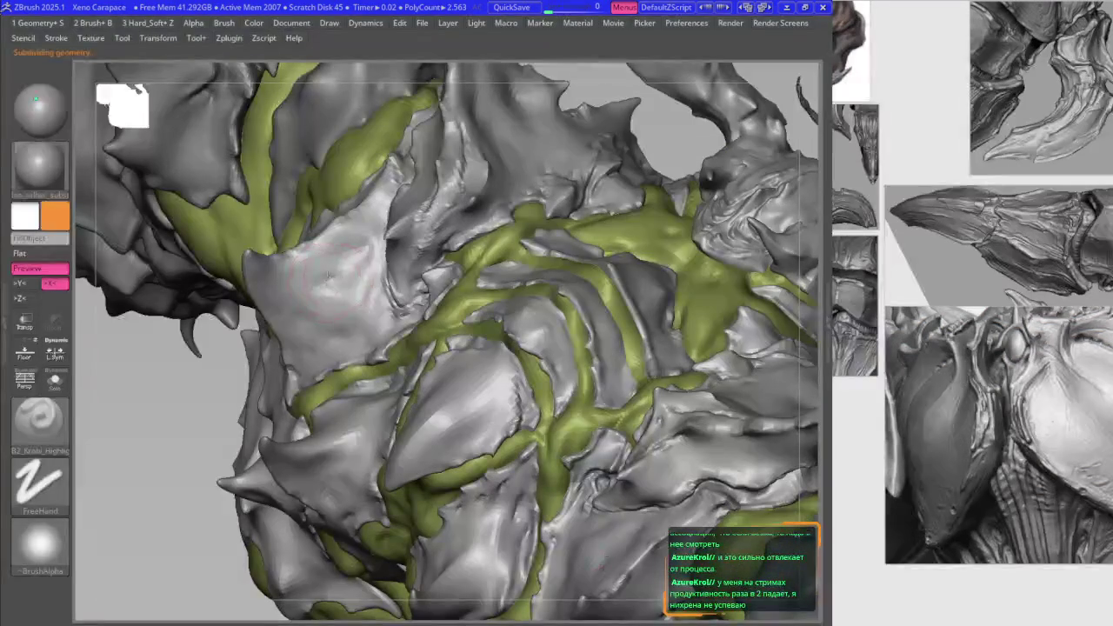
key(shift)
drag(329, 277, 338, 255)
key(shift)
mouse_move(337, 254)
right_down()
mouse_move(339, 335)
mouse_move(313, 330)
right_up()
key(shift)
mouse_move(370, 266)
right_down()
mouse_move(364, 287)
mouse_move(514, 312)
mouse_move(520, 293)
right_up()
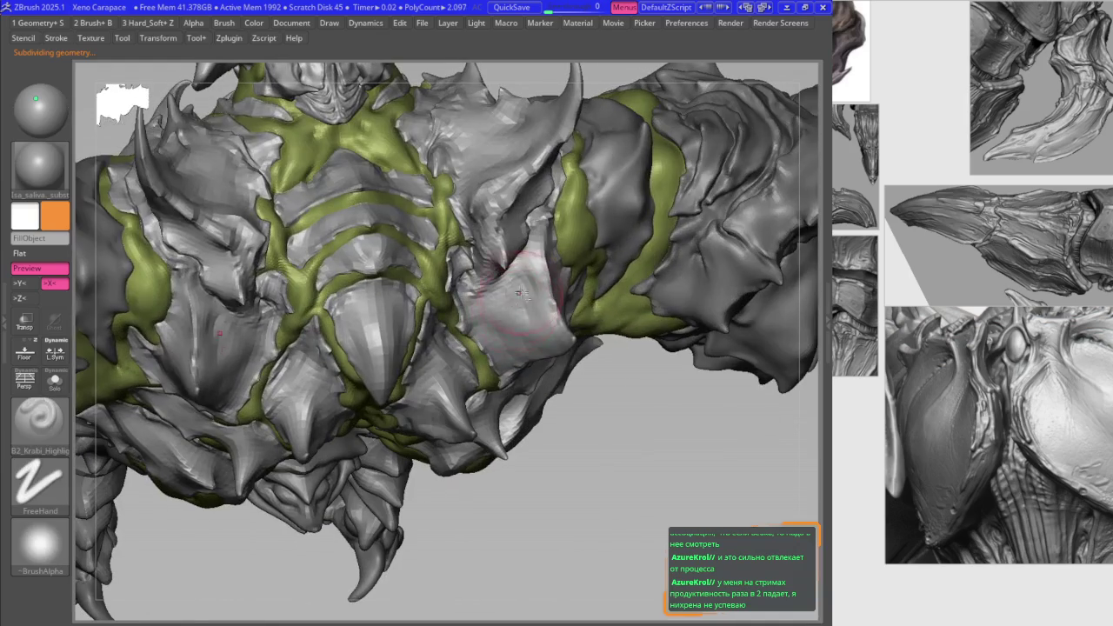
Step: Smooth the back plate, then zoom around the chest plates and frame the creature
mouse_move(520, 293)
shift+mouse_down()
mouse_move(522, 313)
mouse_move(502, 338)
shift+mouse_up()
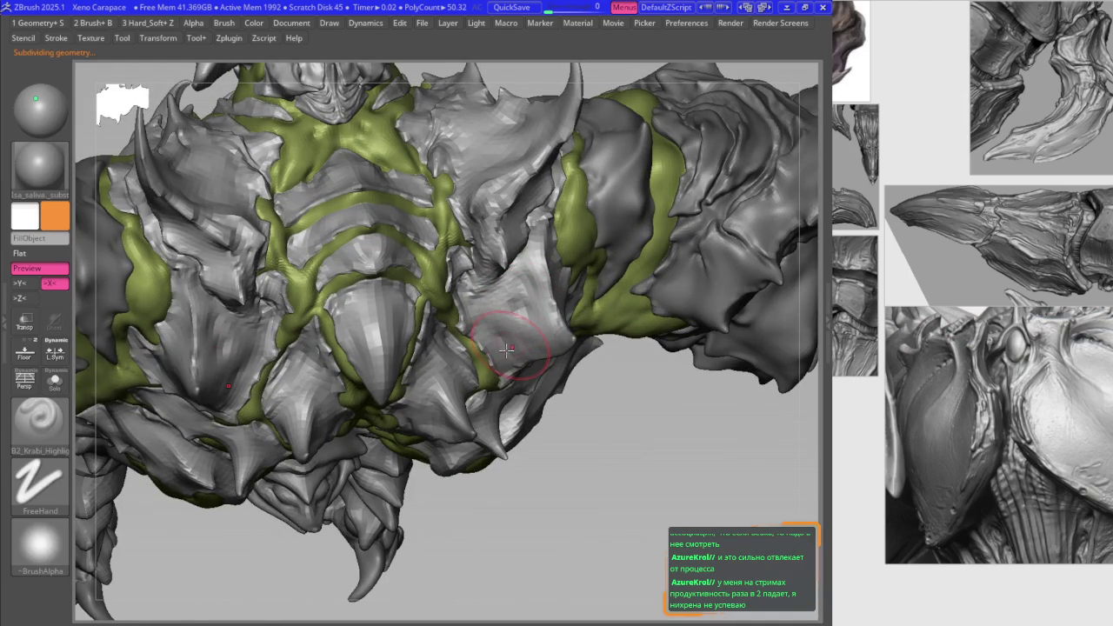
mouse_move(530, 265)
right_down()
mouse_move(502, 232)
mouse_move(431, 292)
mouse_move(542, 304)
right_up()
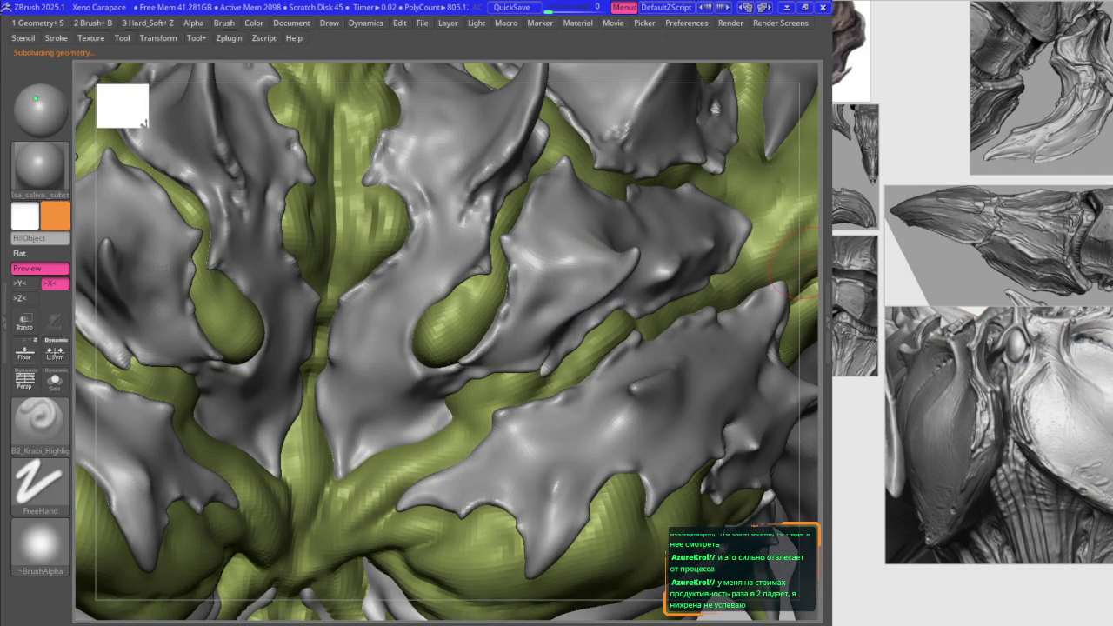
scroll(1087, 339, up, 1)
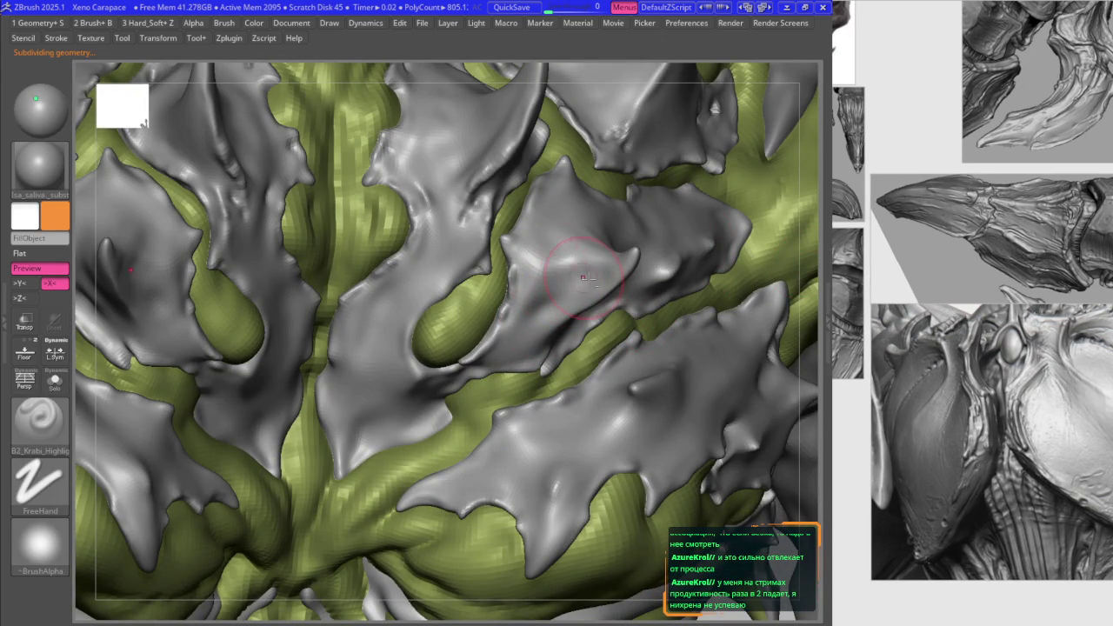
mouse_move(578, 261)
alt+right_down()
mouse_move(574, 296)
mouse_move(565, 235)
alt+right_up()
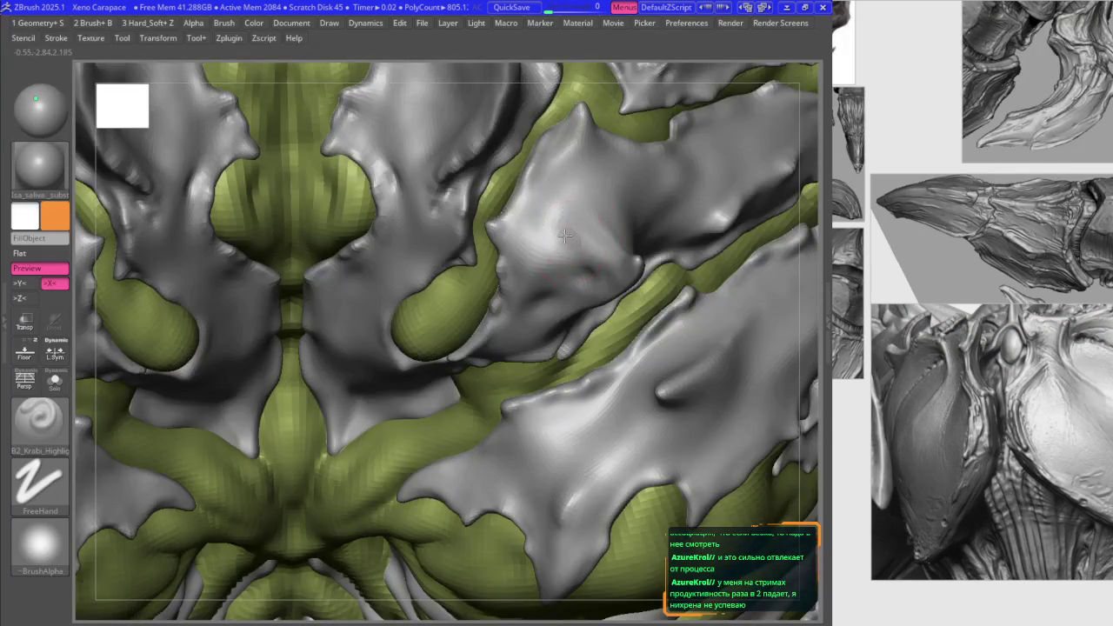
mouse_move(567, 194)
alt+right_down()
mouse_move(545, 178)
mouse_move(550, 202)
mouse_move(309, 239)
mouse_move(421, 335)
mouse_move(432, 308)
alt+right_up()
key(f)
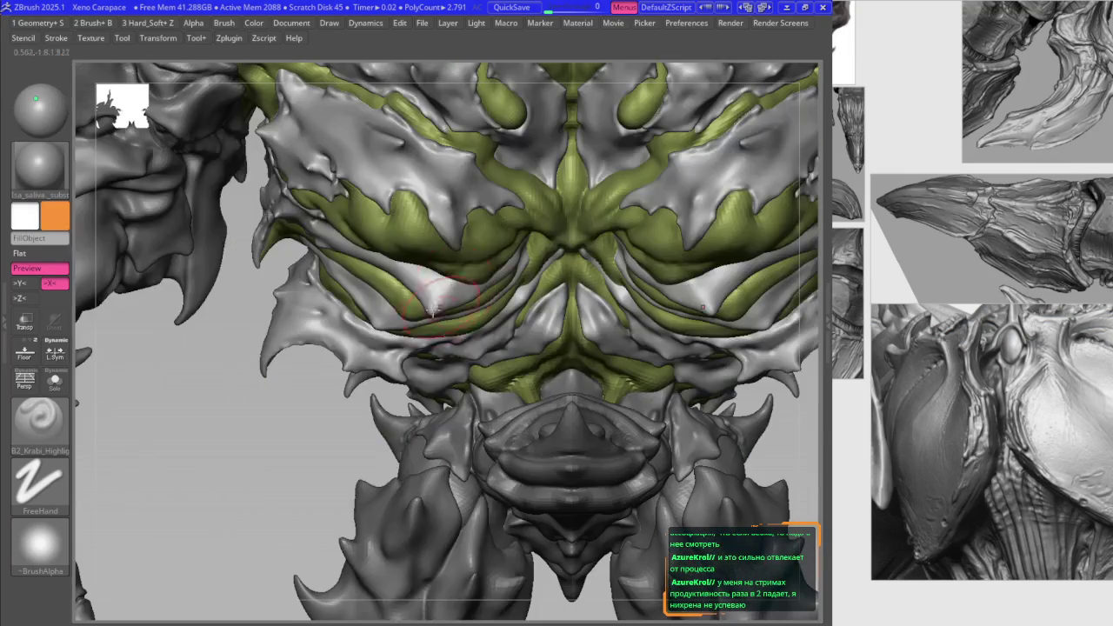
Step: Pick the Move brush (B-M-V) and subdivide the mesh to 805,120 active polygons
key(b)
key(m)
key(v)
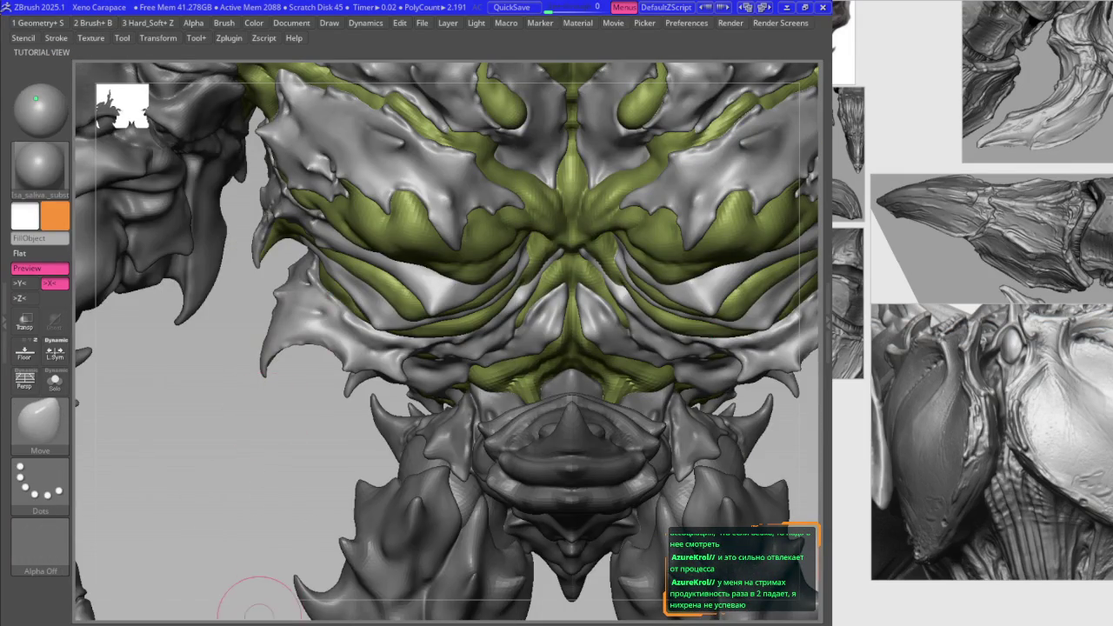
key(f)
mouse_move(417, 295)
right_down()
mouse_move(468, 277)
mouse_move(452, 296)
mouse_move(348, 313)
mouse_move(317, 489)
mouse_move(555, 366)
right_up()
key(f)
key(ctrl+d)
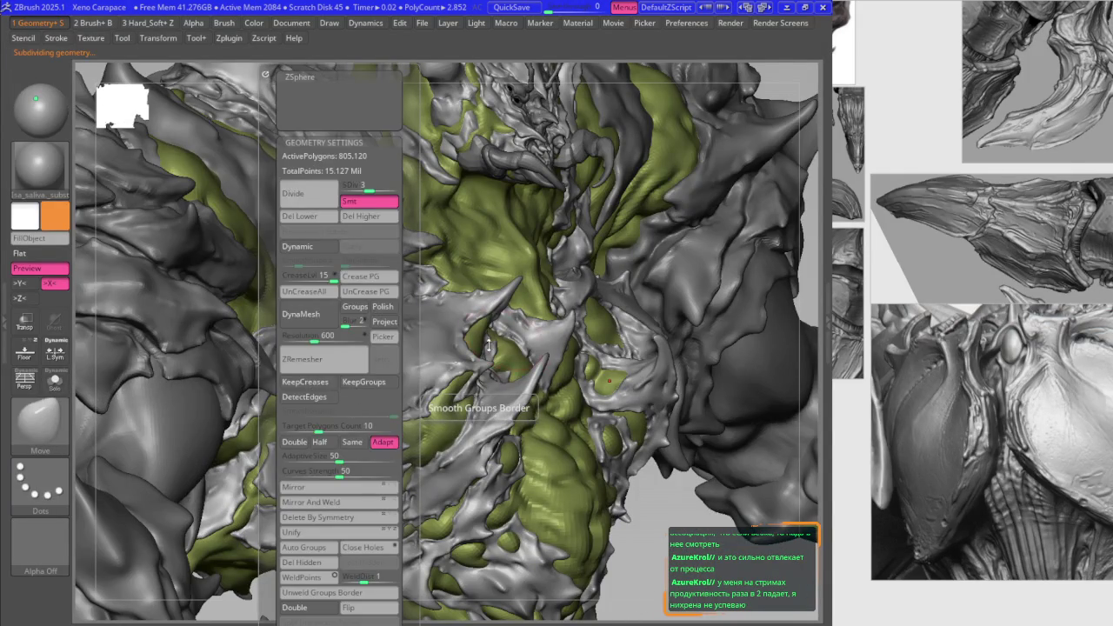
Step: Close the Geometry settings, face the creature front-on, and carve creases into the chest centre
key(f)
mouse_move(488, 346)
right_down()
mouse_move(410, 252)
mouse_move(437, 318)
right_up()
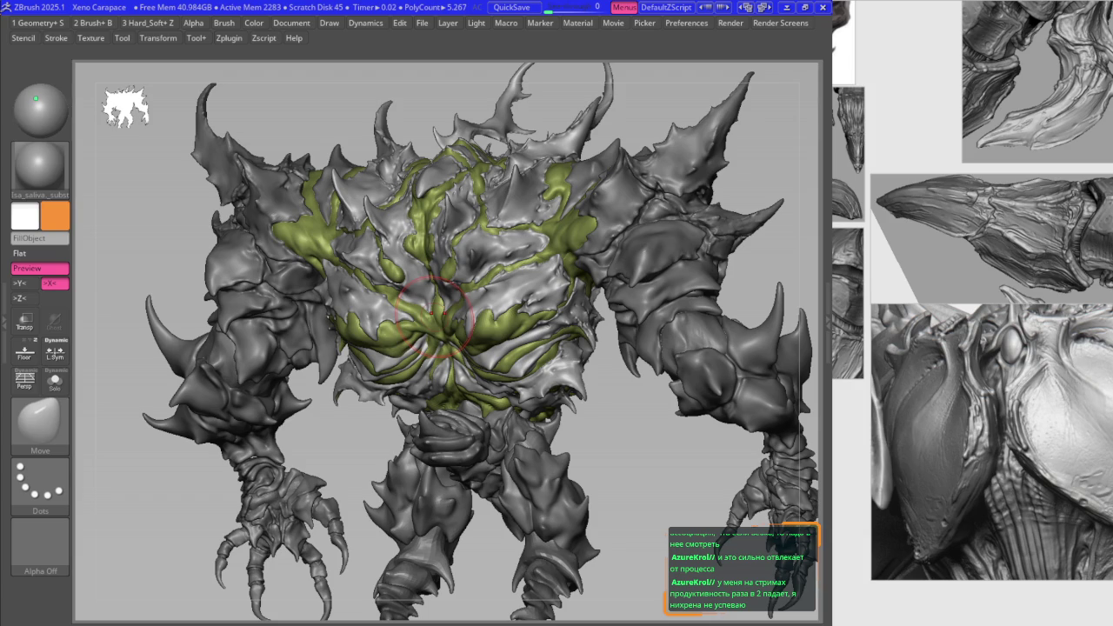
mouse_move(477, 271)
mouse_down()
mouse_move(524, 214)
mouse_move(497, 301)
mouse_move(478, 271)
mouse_up()
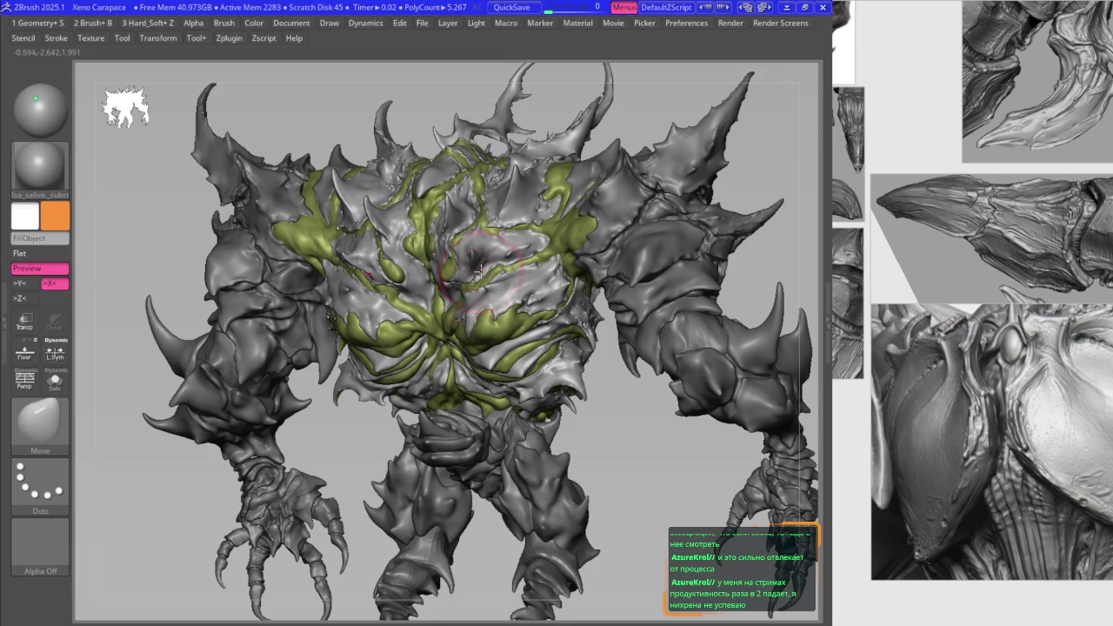
Step: Zoom in on the chest and orbit around the side and shoulder plates
alt+right_drag(490, 383, 474, 320)
mouse_move(526, 348)
ctrl+right_down()
mouse_move(521, 372)
mouse_move(569, 391)
mouse_move(553, 386)
mouse_move(582, 373)
mouse_move(556, 370)
mouse_move(609, 322)
ctrl+right_up()
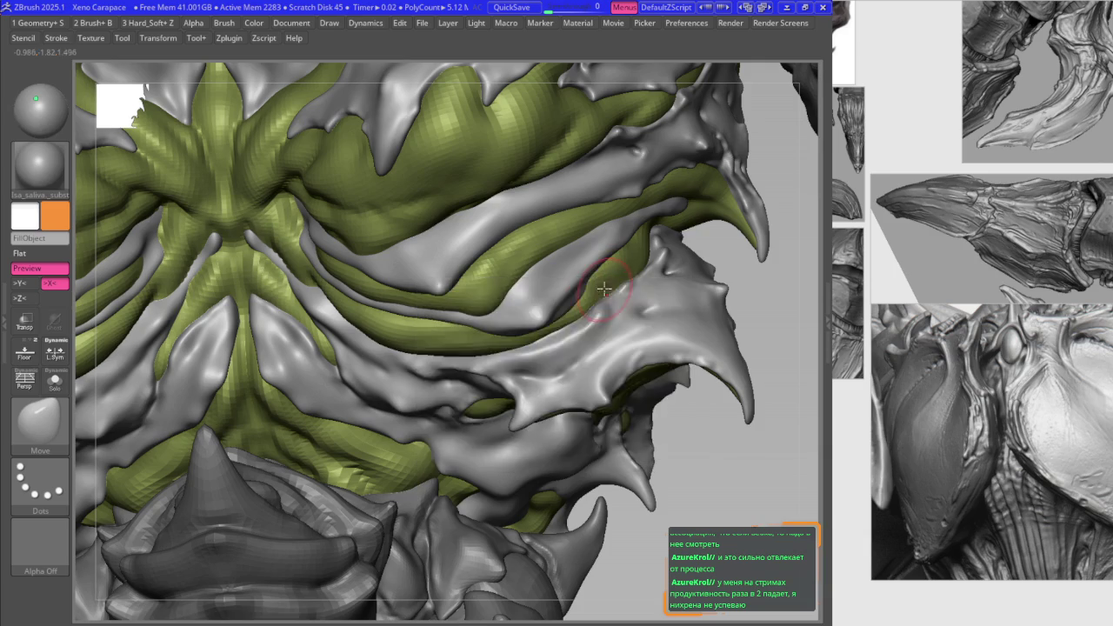
key(space)
mouse_move(605, 288)
right_down()
mouse_move(583, 324)
mouse_move(594, 302)
right_up()
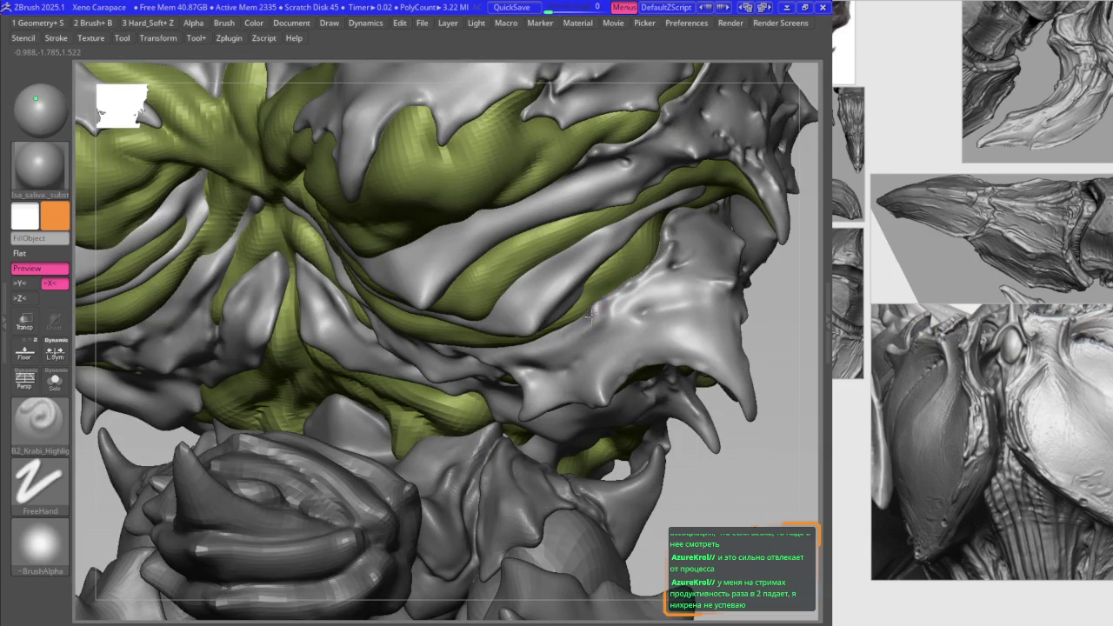
right_drag(581, 326, 599, 363)
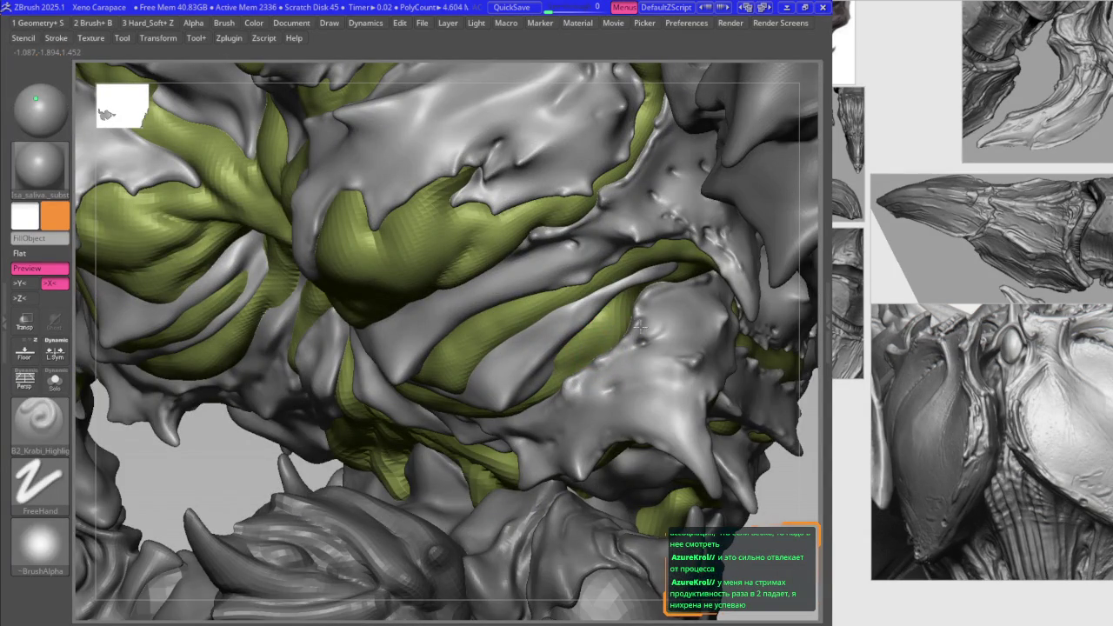
right_drag(637, 300, 626, 306)
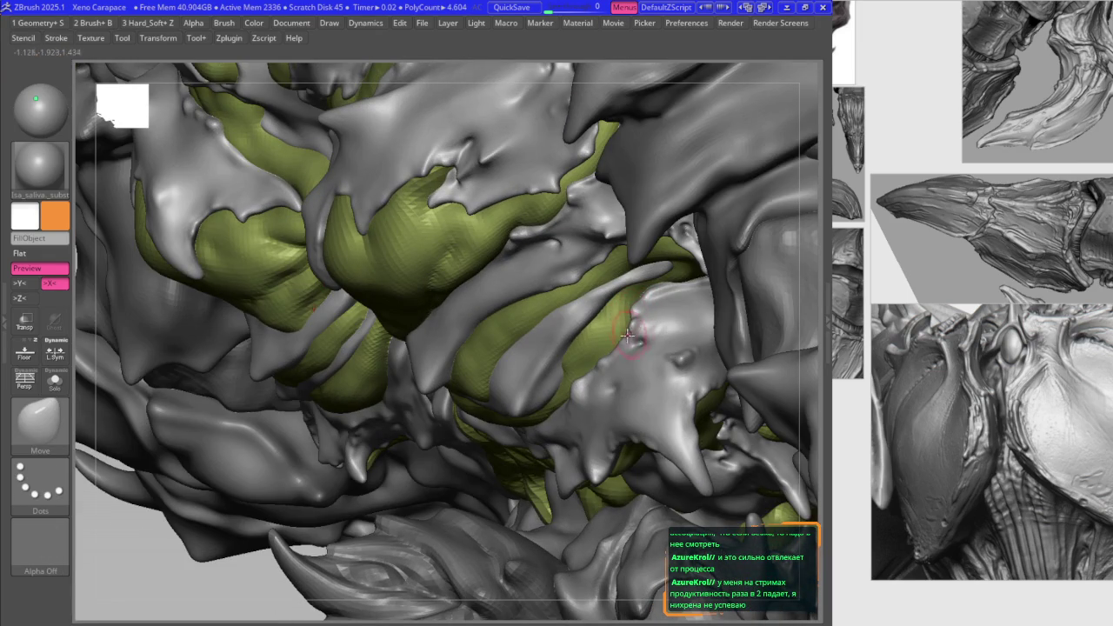
Step: Bring up the Tool settings, then centre the torso in a straight front view
key(F1)
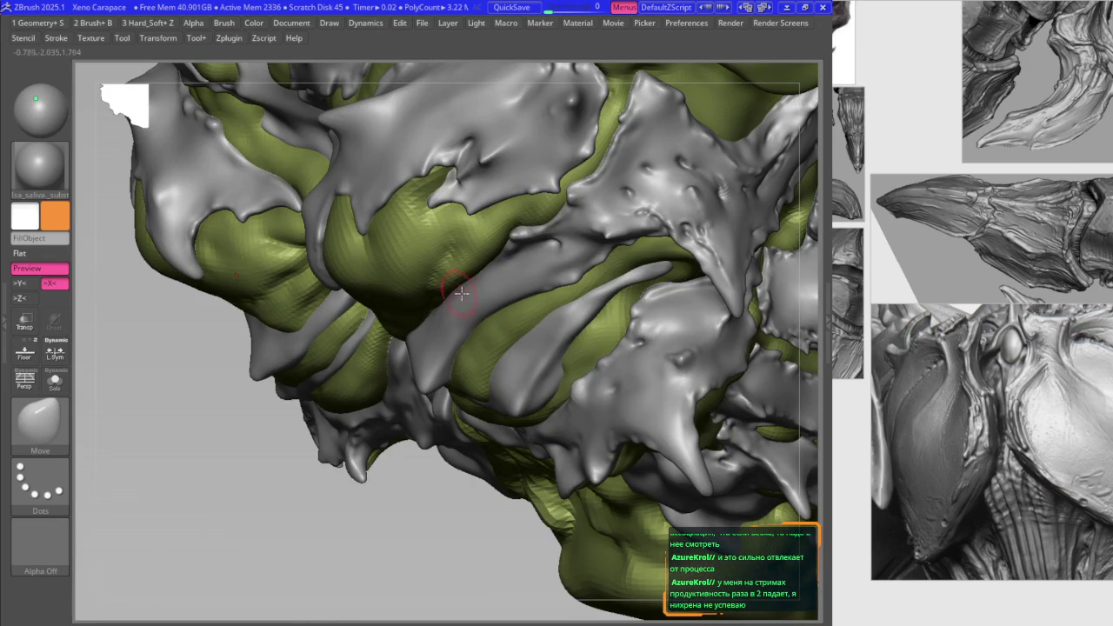
key(f)
right_drag(510, 263, 338, 256)
key(f)
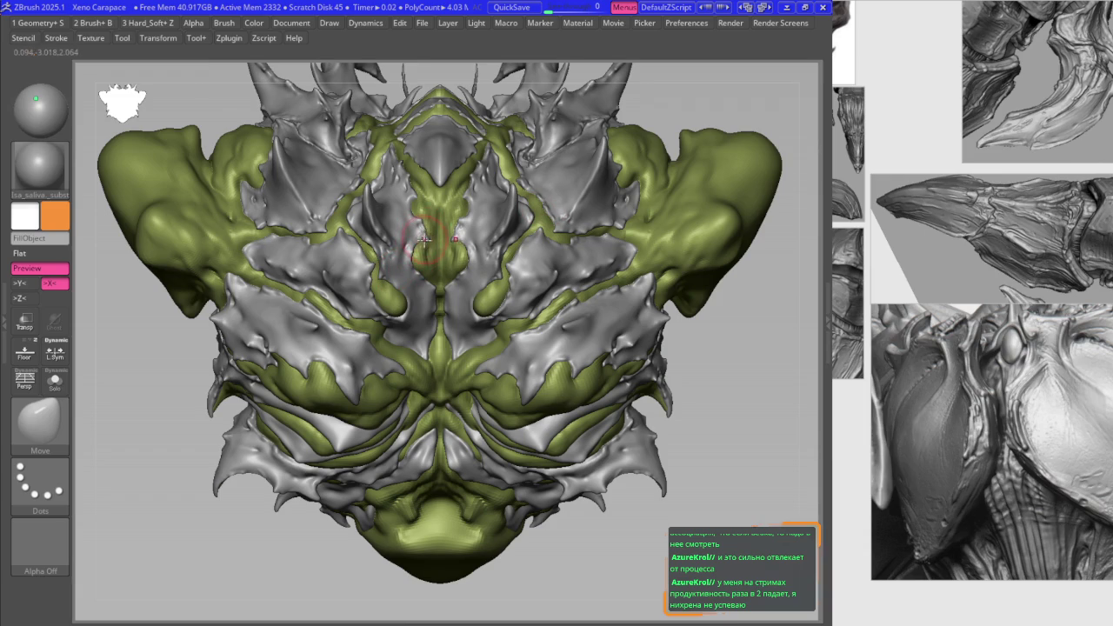
scroll(389, 271, up, 5)
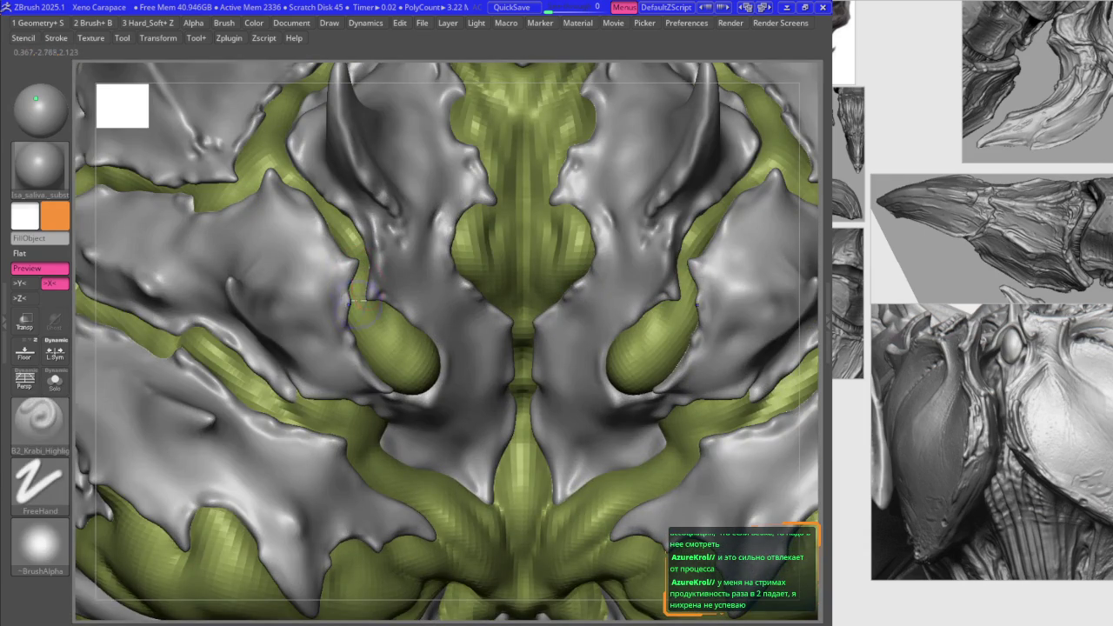
right_drag(347, 296, 371, 284)
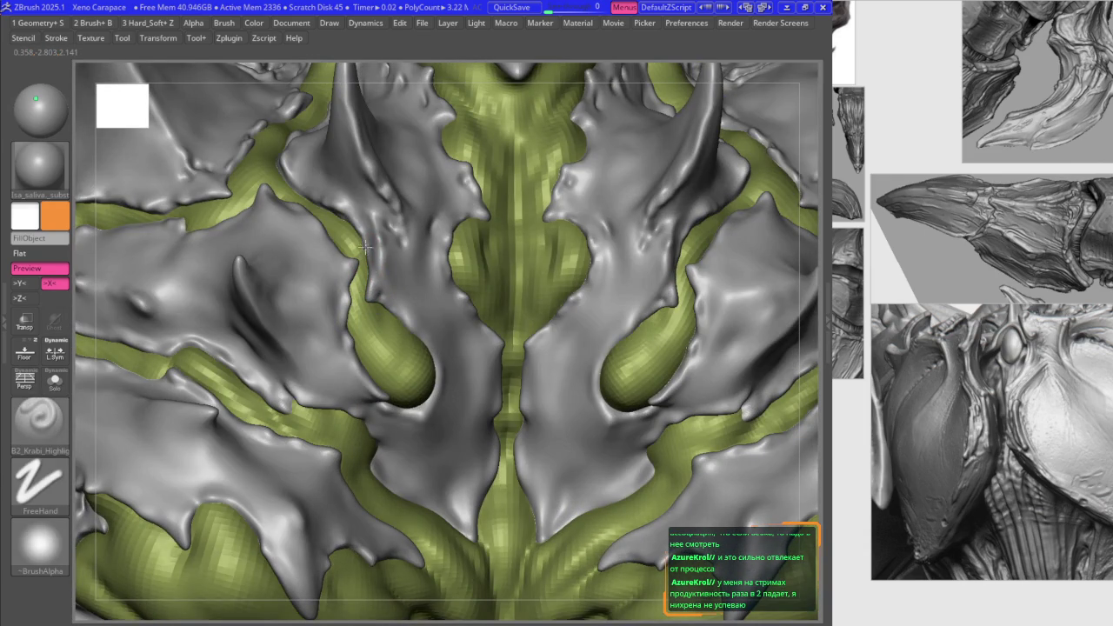
mouse_move(398, 279)
right_down()
mouse_move(465, 278)
mouse_move(514, 343)
right_up()
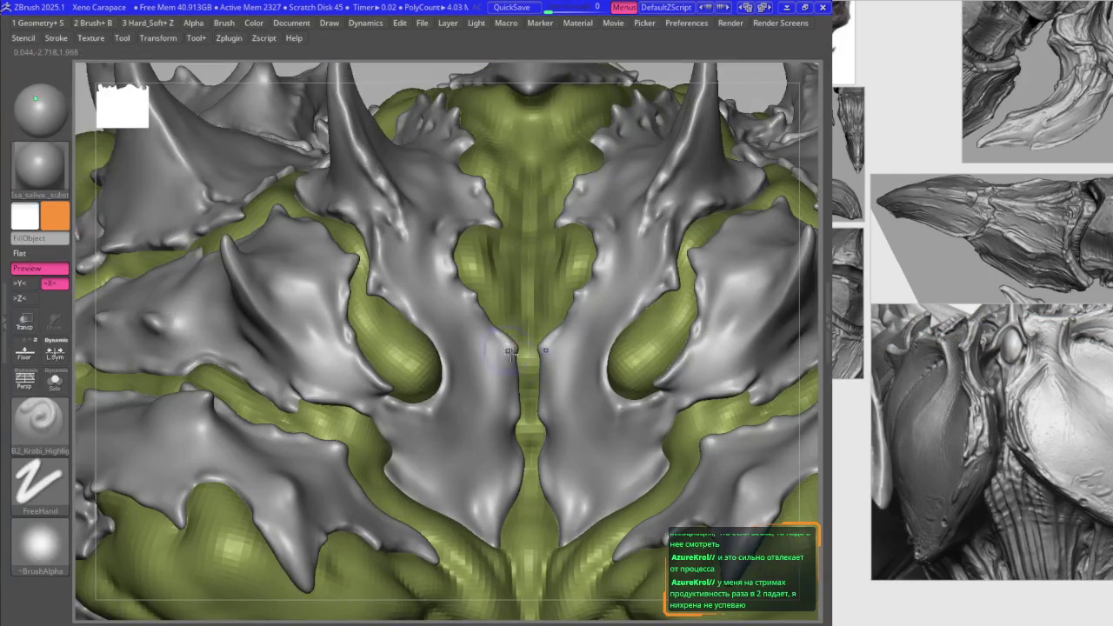
key(b)
key(m)
key(v)
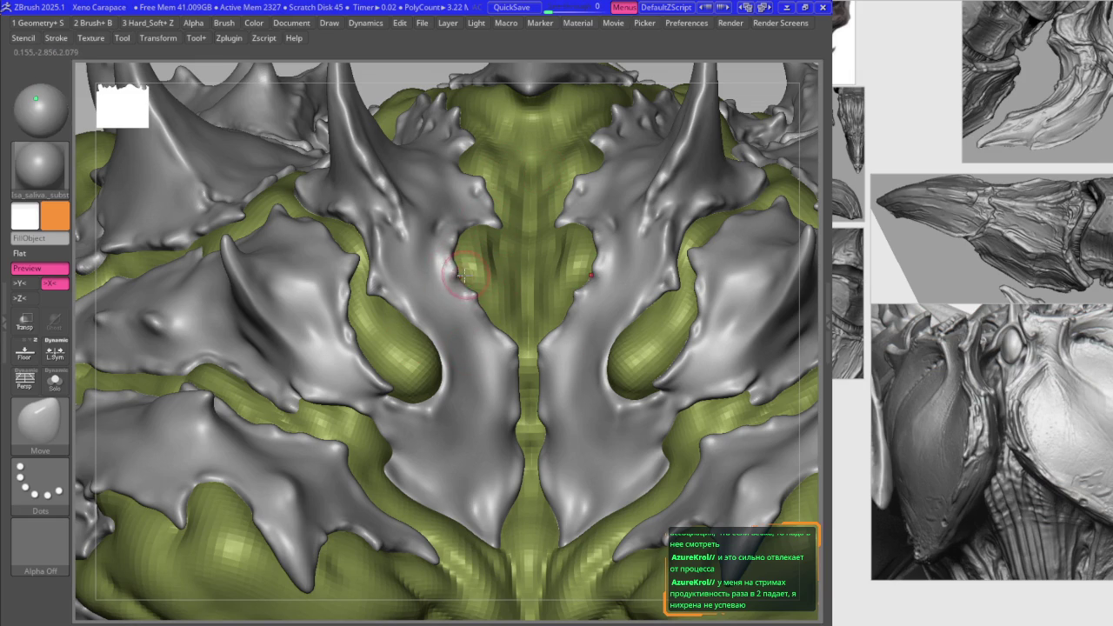
right_drag(417, 284, 414, 322)
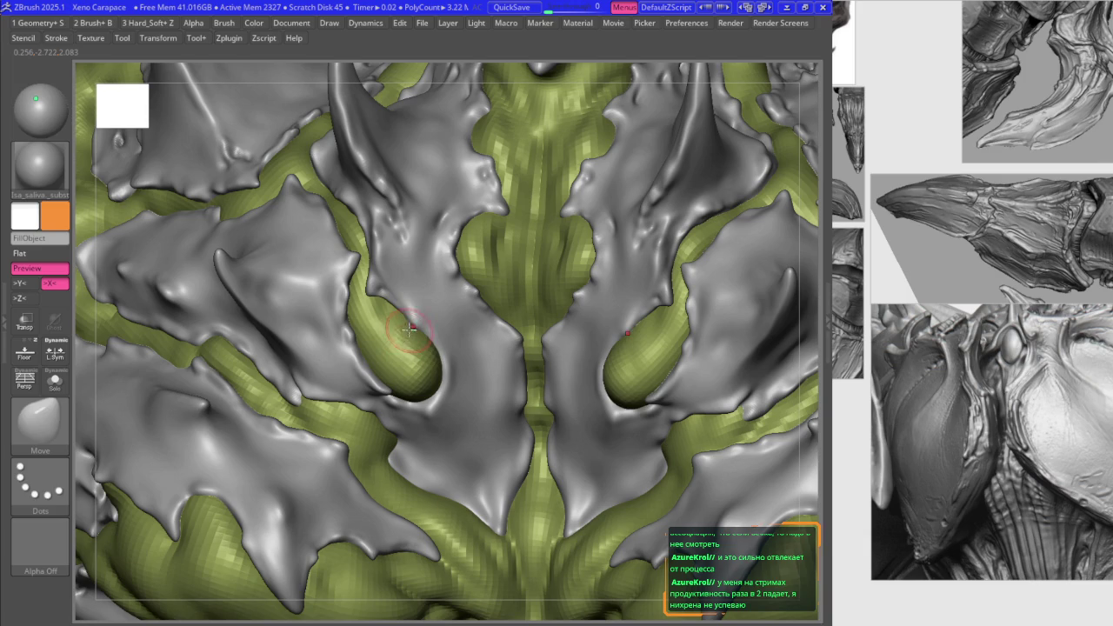
key(2)
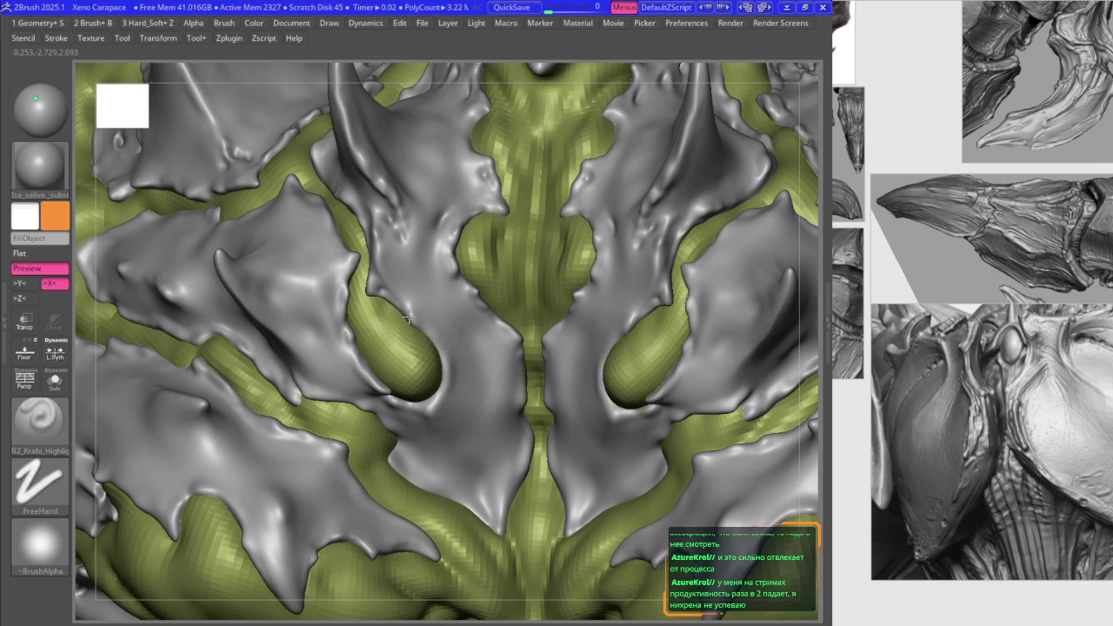
key(1)
mouse_move(441, 397)
right_down()
mouse_move(422, 405)
mouse_move(632, 401)
right_up()
key(2)
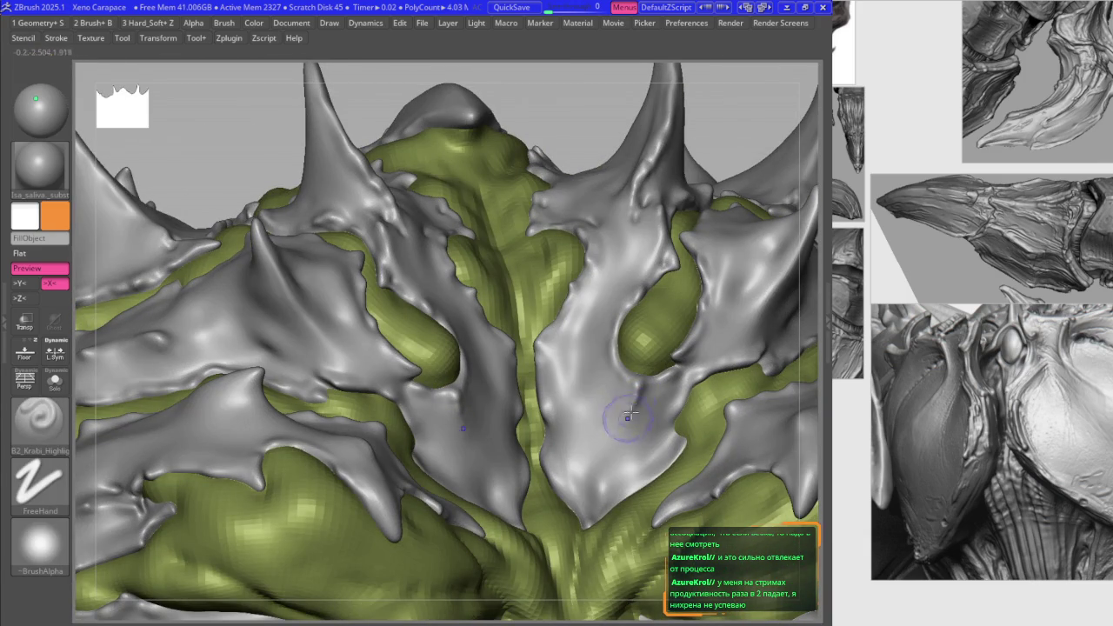
mouse_move(604, 455)
right_down()
mouse_move(685, 437)
mouse_move(643, 487)
right_up()
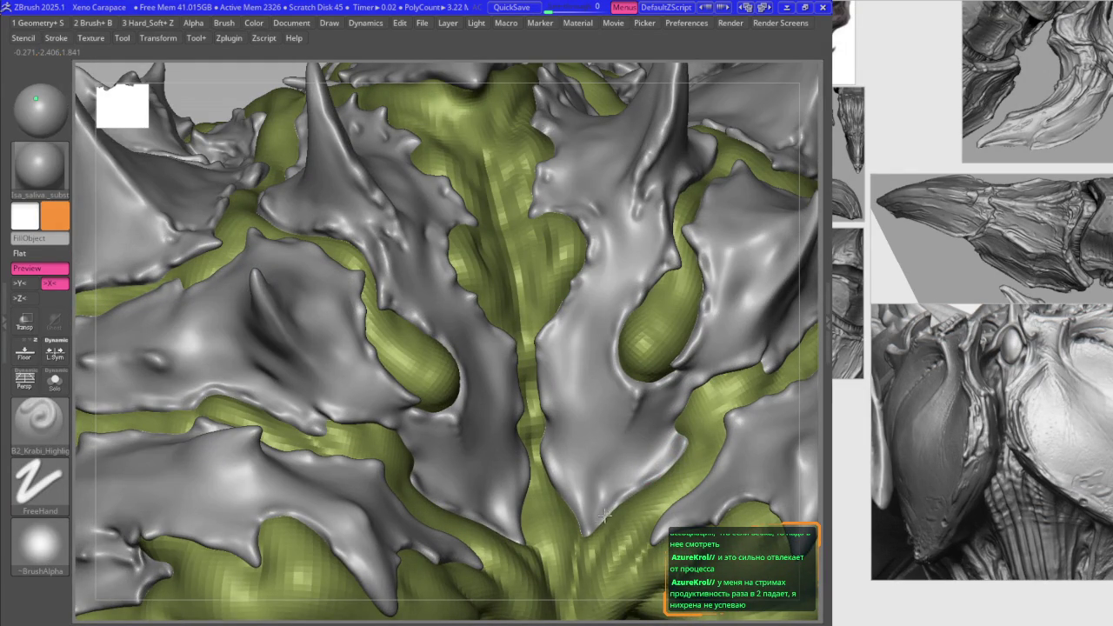
right_drag(579, 484, 557, 474)
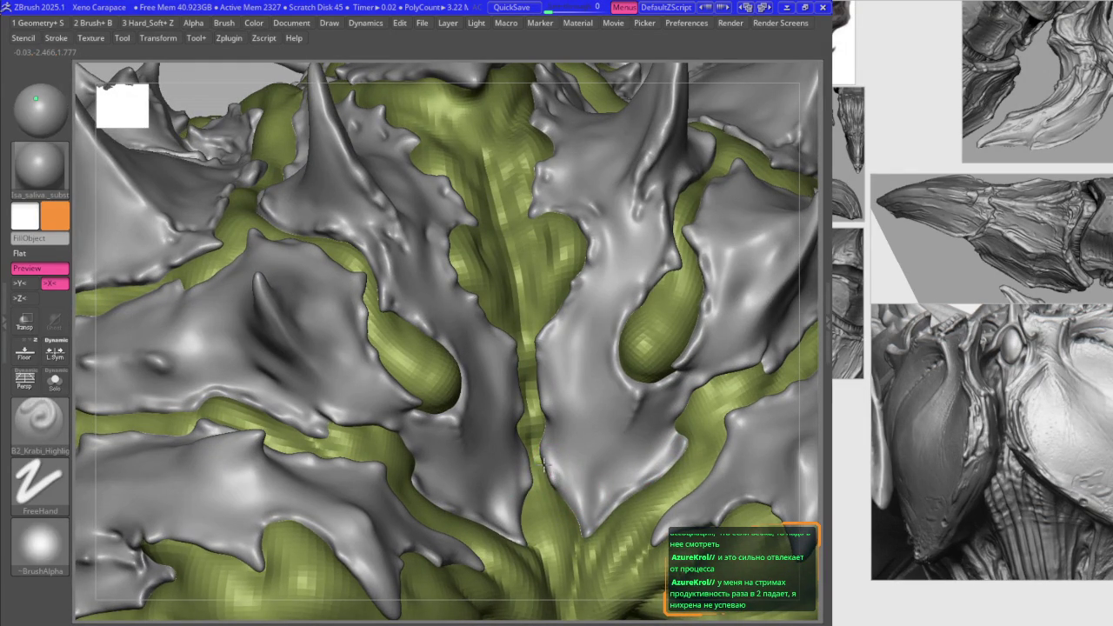
mouse_move(538, 440)
right_down()
mouse_move(549, 419)
mouse_move(541, 334)
right_up()
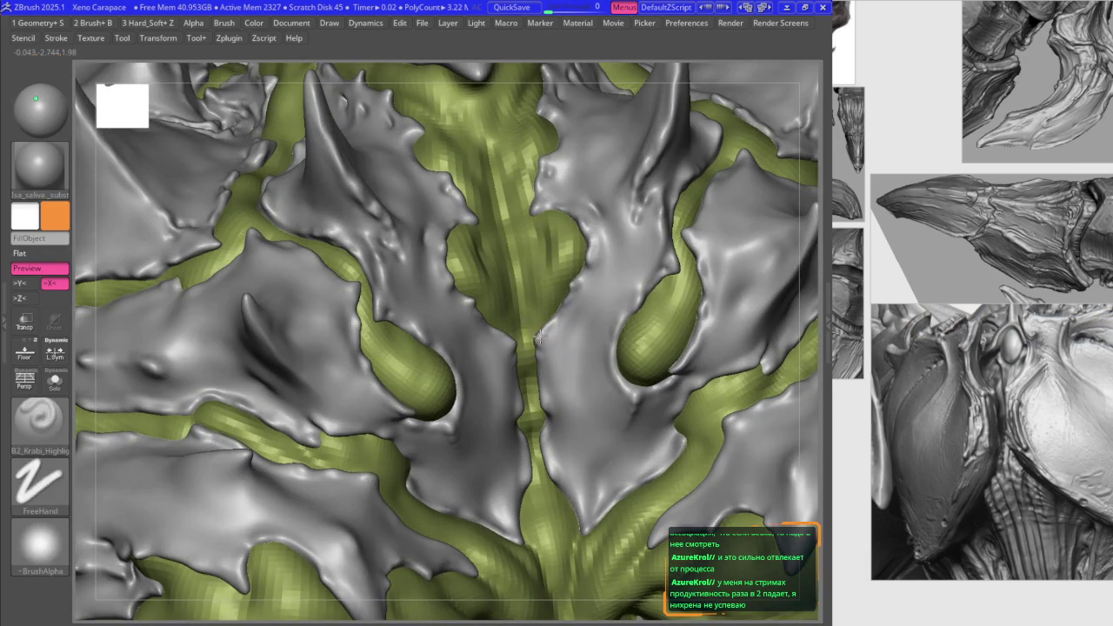
key(b)
key(m)
key(v)
key(ctrl+z)
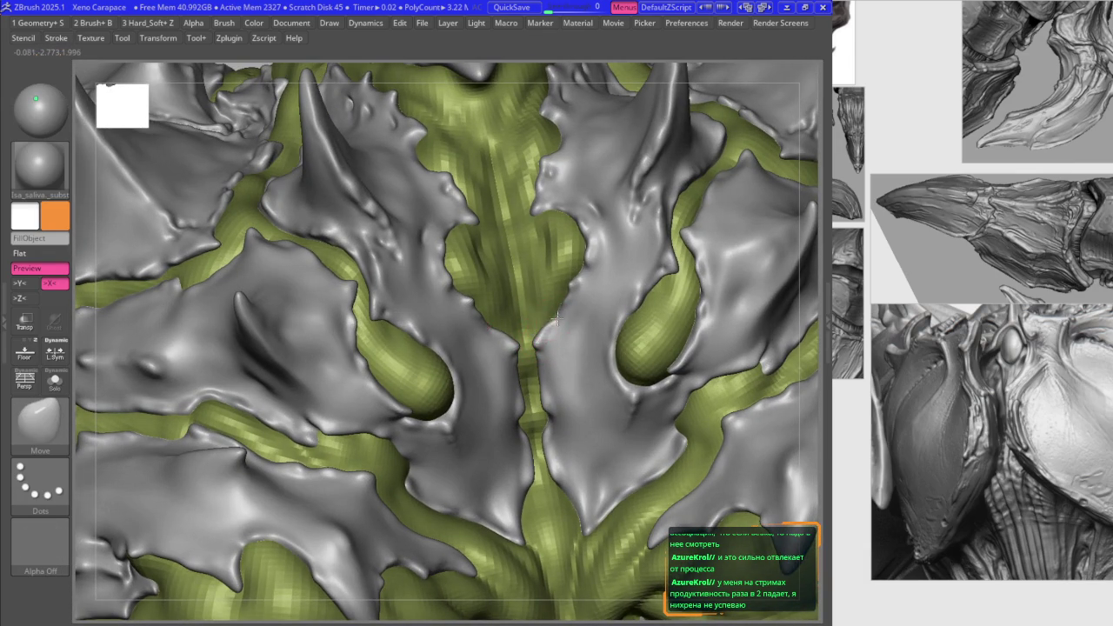
right_drag(559, 326, 592, 357)
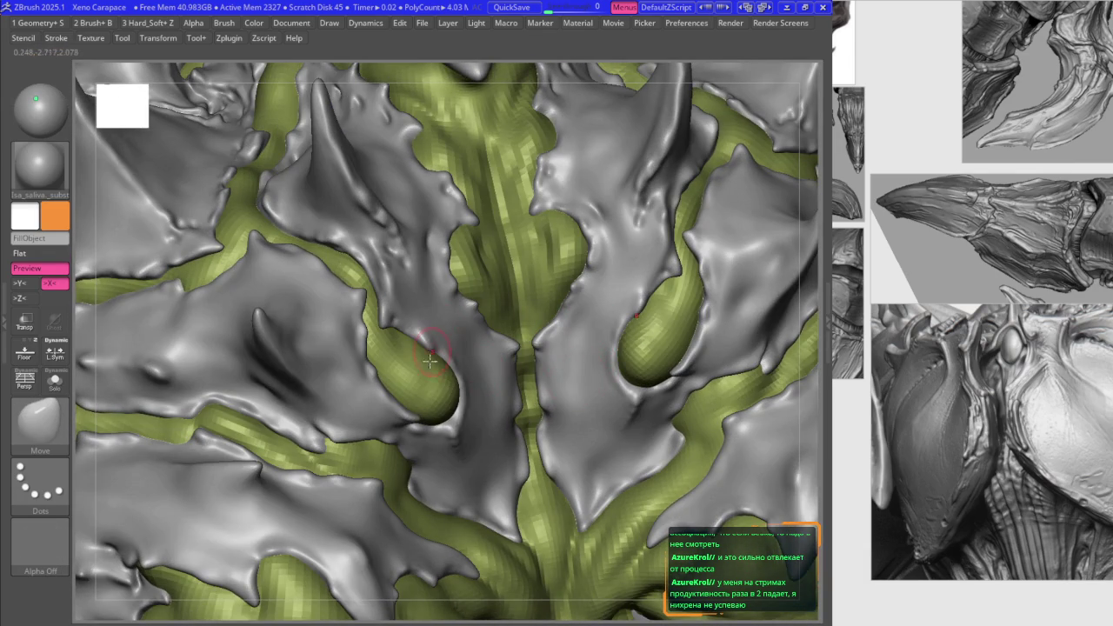
mouse_move(464, 397)
right_down()
mouse_move(470, 274)
mouse_move(447, 270)
mouse_move(426, 287)
mouse_move(439, 302)
right_up()
key(d)
key(b)
key(k)
key(r)
key(b)
key(m)
key(v)
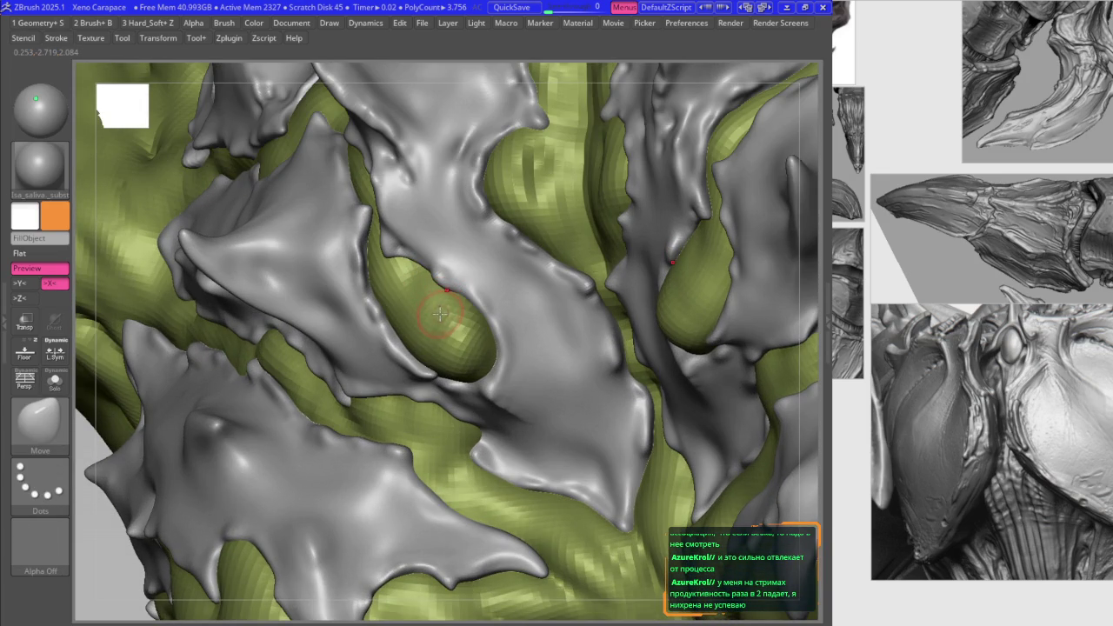
Step: Rotate to a symmetric front view of the chest and select the Move brush
right_drag(434, 309, 437, 281)
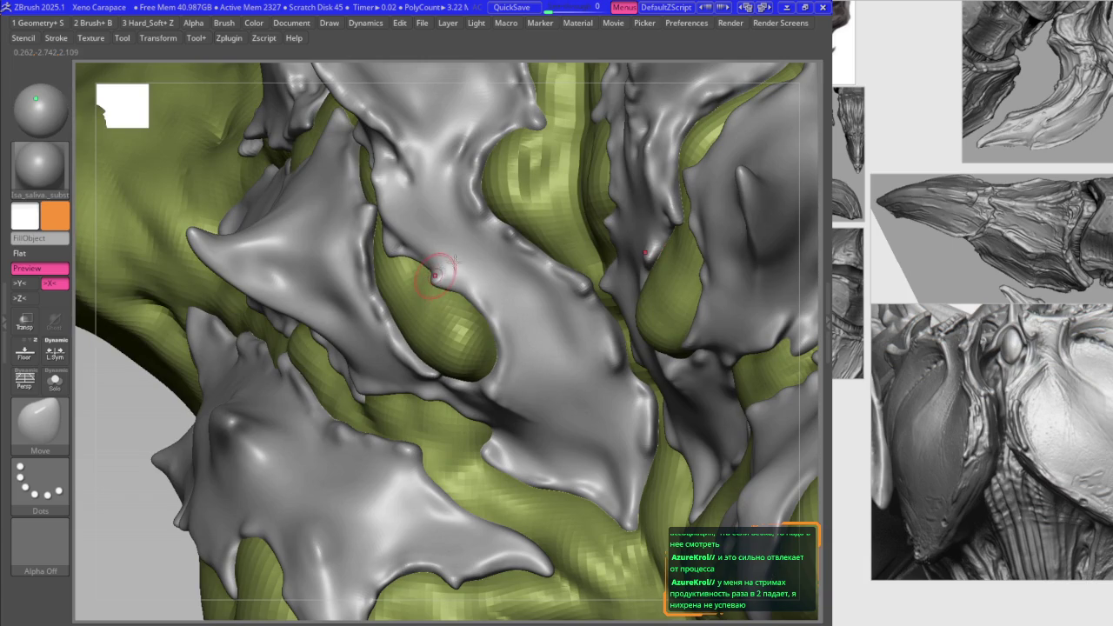
shift+right_drag(421, 272, 383, 217)
key(b)
key(k)
key(h)
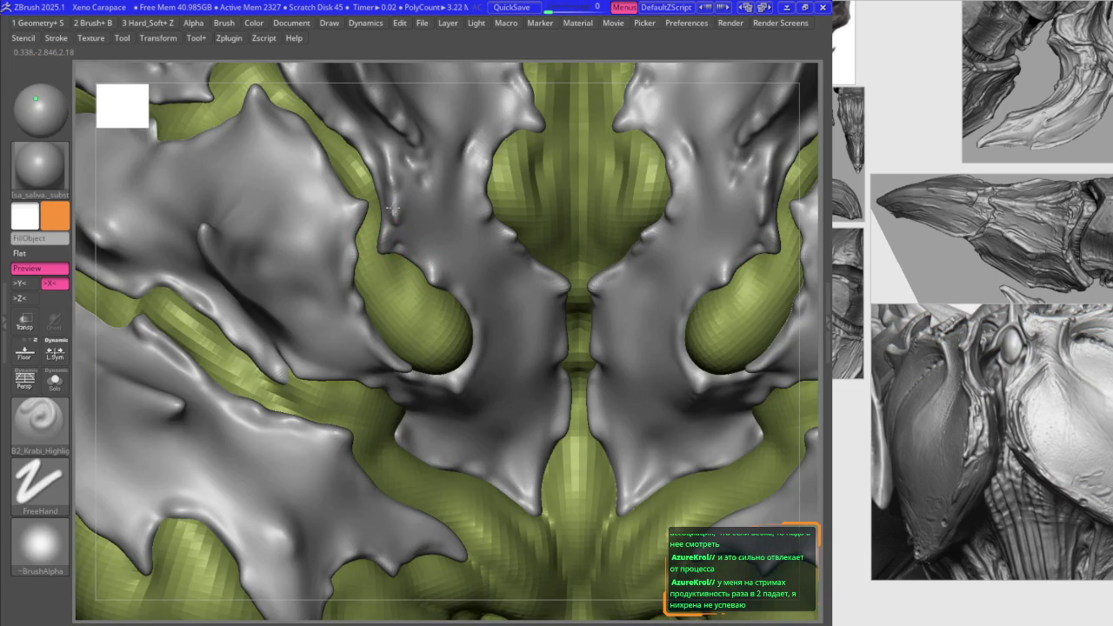
key(b)
key(m)
key(v)
Step: Orbit around the back plates and stretch a grey flap over the green underbody
mouse_move(393, 209)
alt+right_down()
mouse_move(593, 309)
mouse_move(522, 271)
alt+right_up()
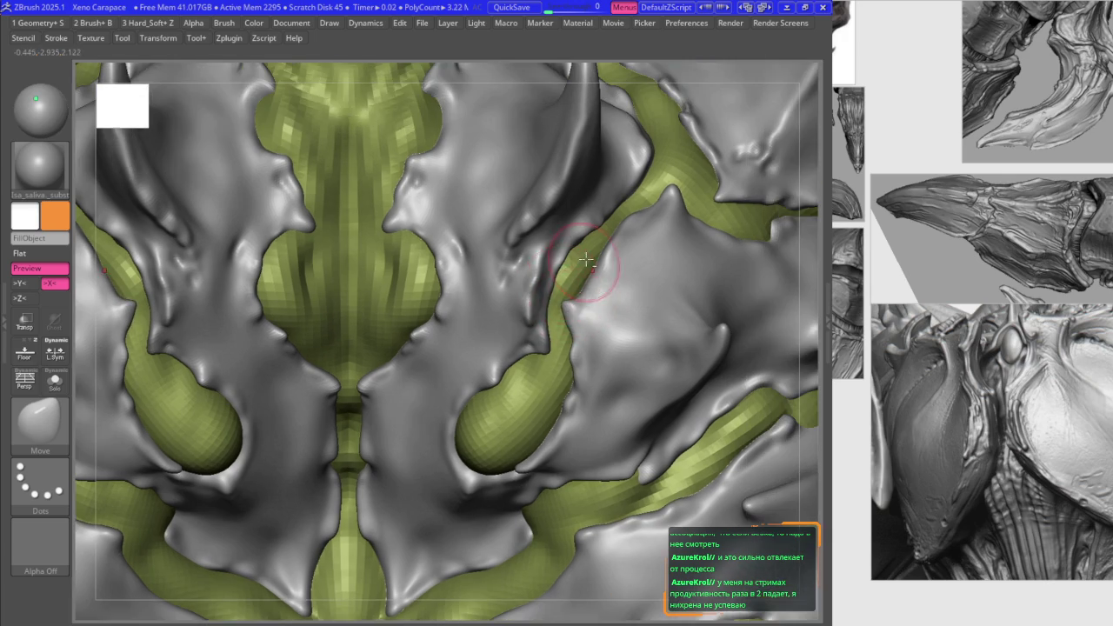
mouse_move(624, 261)
alt+right_down()
mouse_move(604, 244)
mouse_move(606, 271)
mouse_move(598, 249)
mouse_move(687, 195)
alt+right_up()
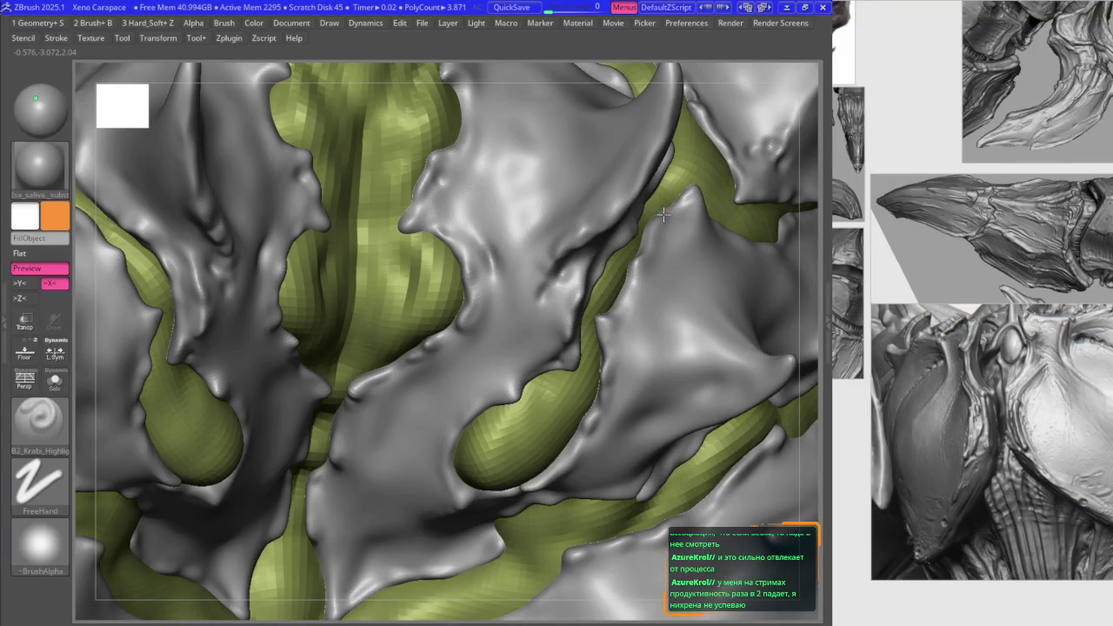
shift+right_drag(663, 214, 654, 216)
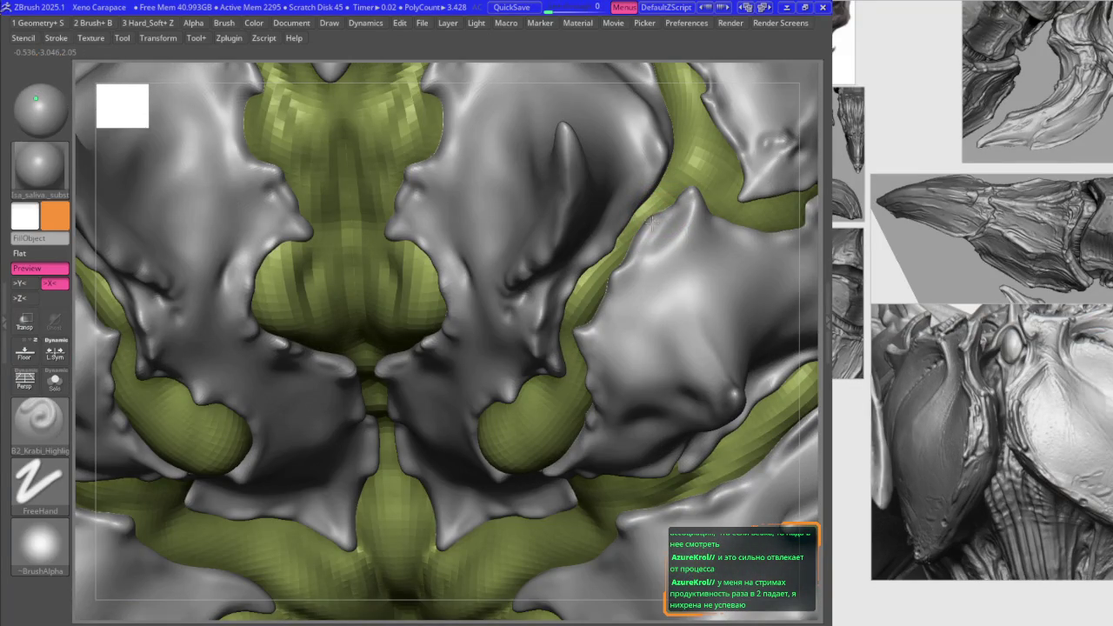
right_drag(645, 229, 655, 216)
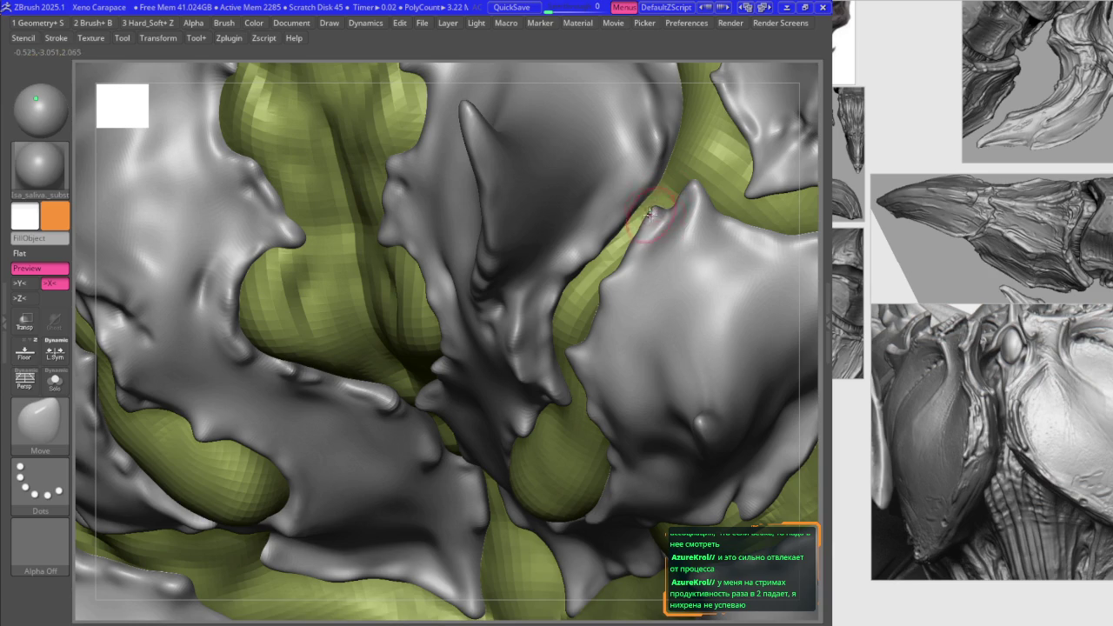
mouse_move(619, 236)
right_down()
mouse_move(641, 236)
mouse_move(599, 277)
mouse_move(623, 198)
right_up()
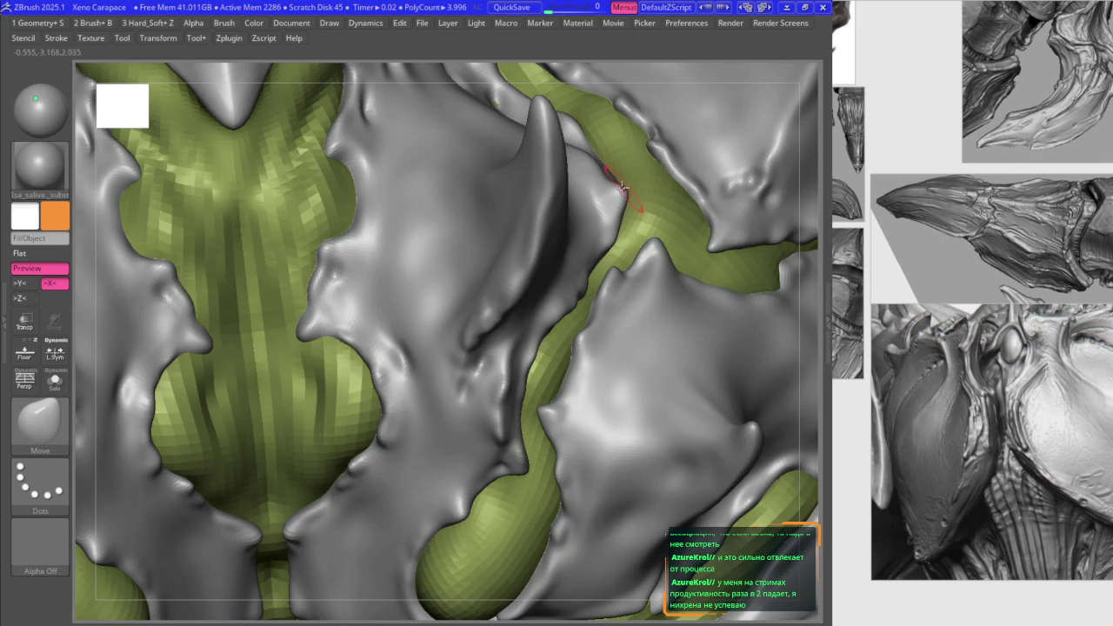
right_drag(623, 185, 640, 235)
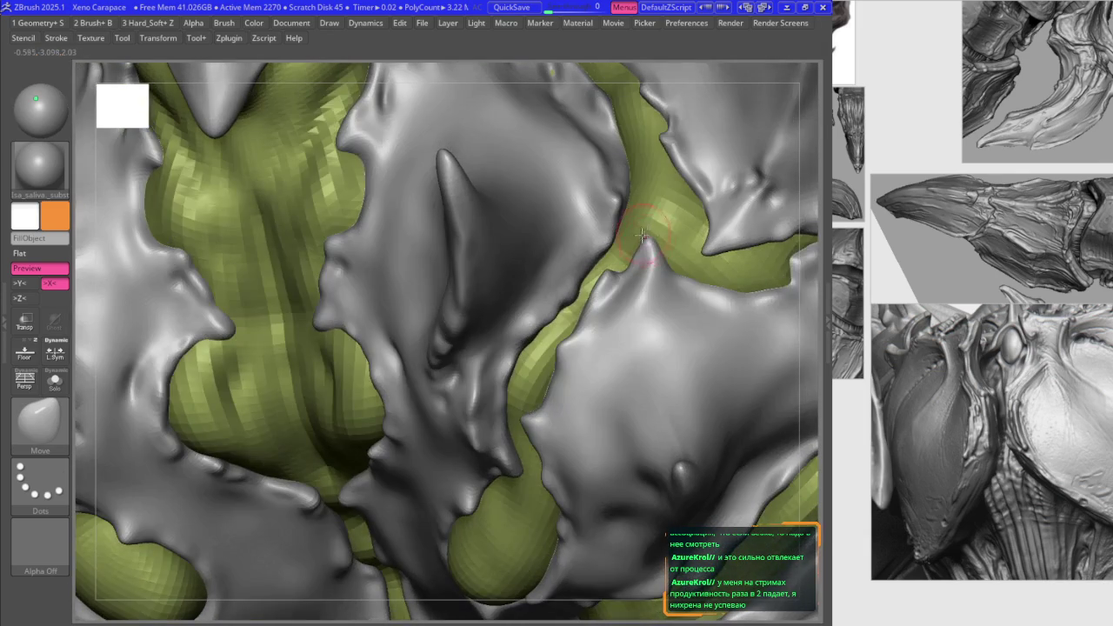
key(b)
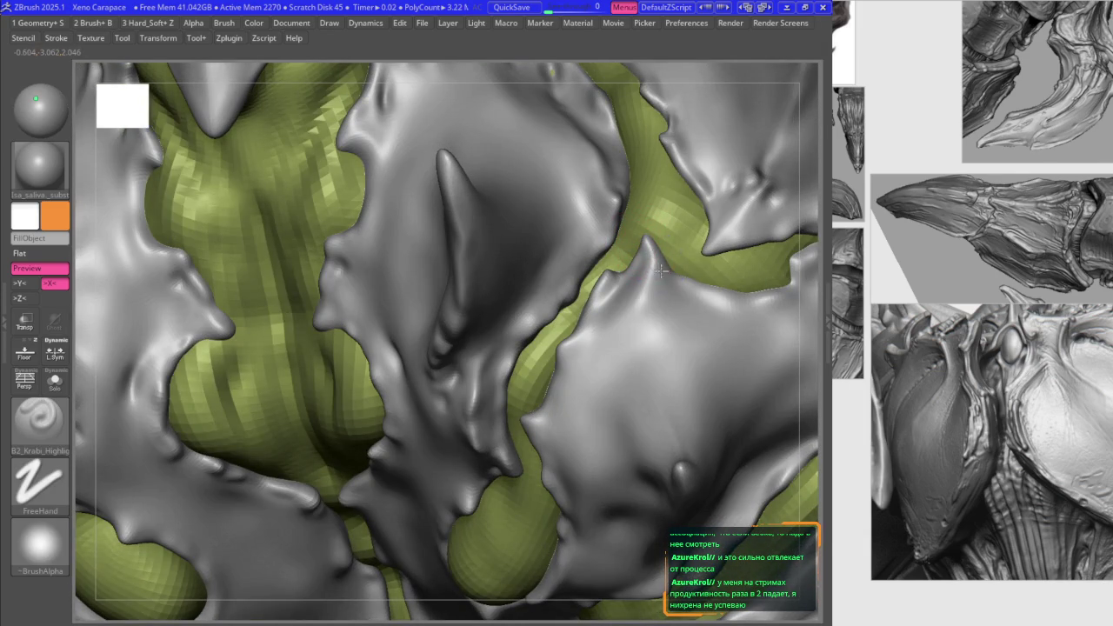
right_drag(666, 261, 684, 277)
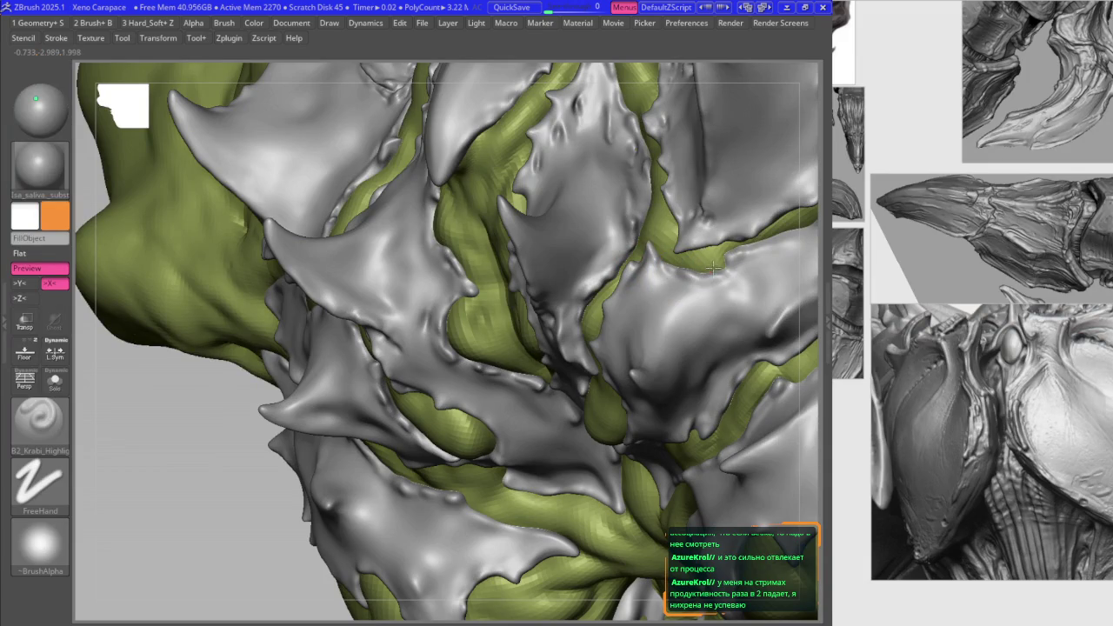
scroll(715, 265, up, 1)
scroll(718, 260, up, 2)
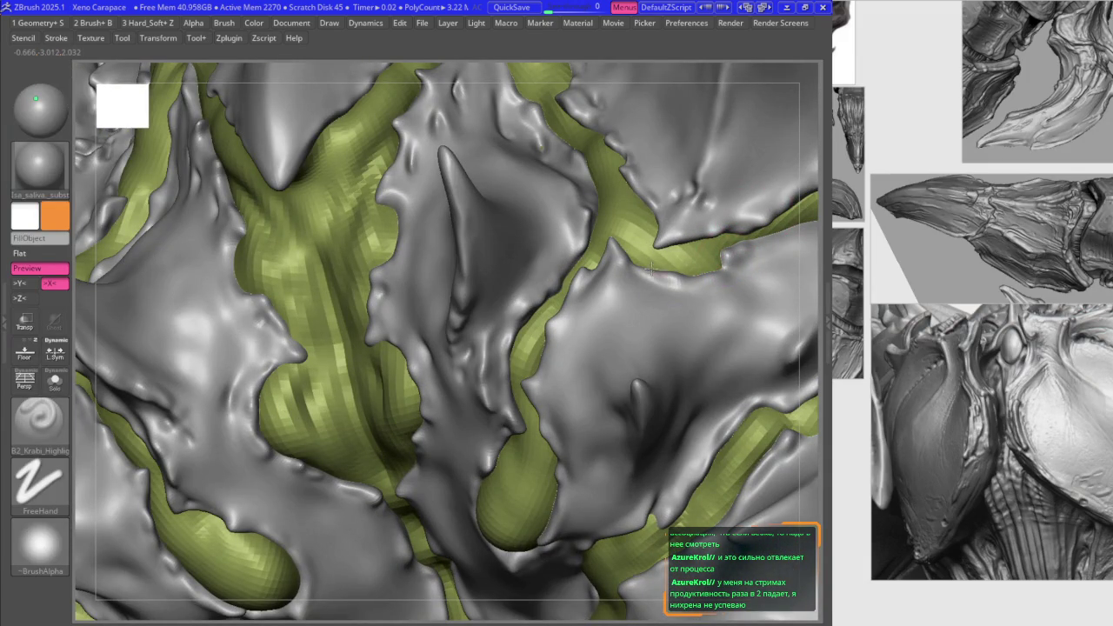
drag(657, 243, 656, 211)
Step: Pull another grey plate edge over the green strip with the Move brush
key(b)
key(m)
key(v)
right_drag(656, 214, 493, 172)
drag(509, 278, 521, 306)
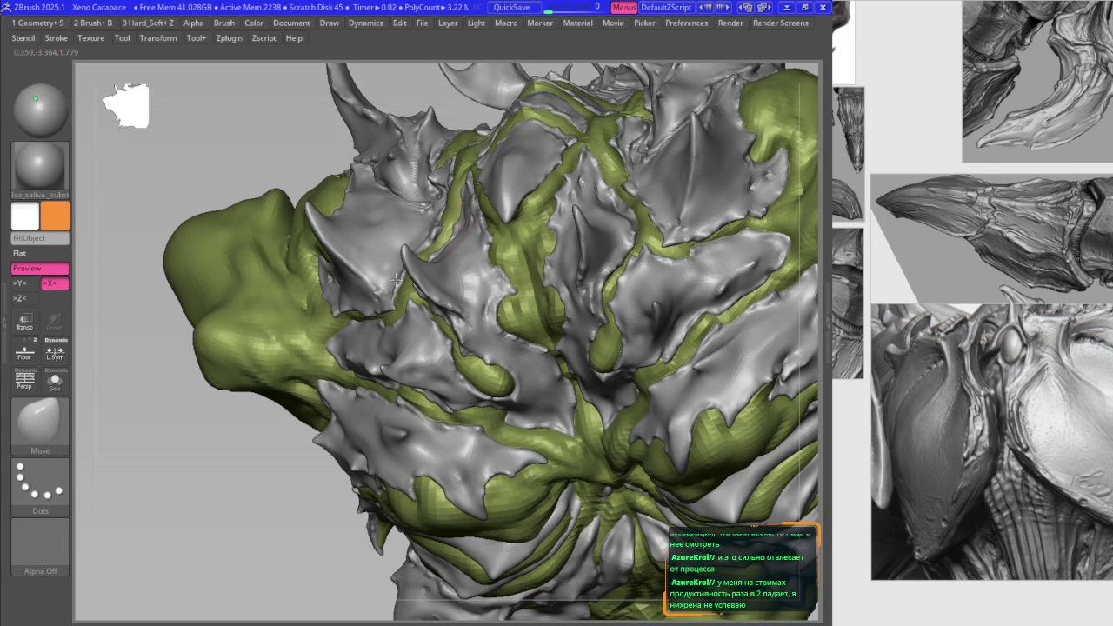
Step: Zoom and orbit to a symmetric front view of the carapace, toggling Move and custom brushes
shift+right_drag(377, 291, 419, 306)
scroll(417, 332, up, 2)
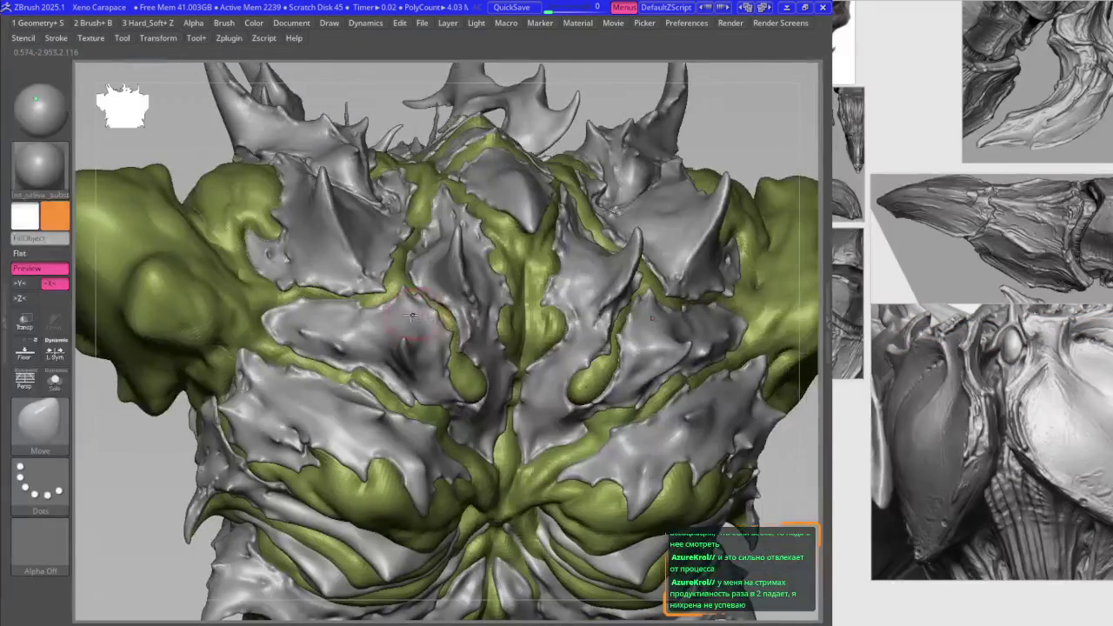
scroll(408, 330, up, 3)
scroll(395, 327, up, 2)
scroll(380, 323, up, 2)
mouse_move(381, 323)
right_down()
mouse_move(459, 357)
mouse_move(439, 342)
right_up()
key(2)
key(f)
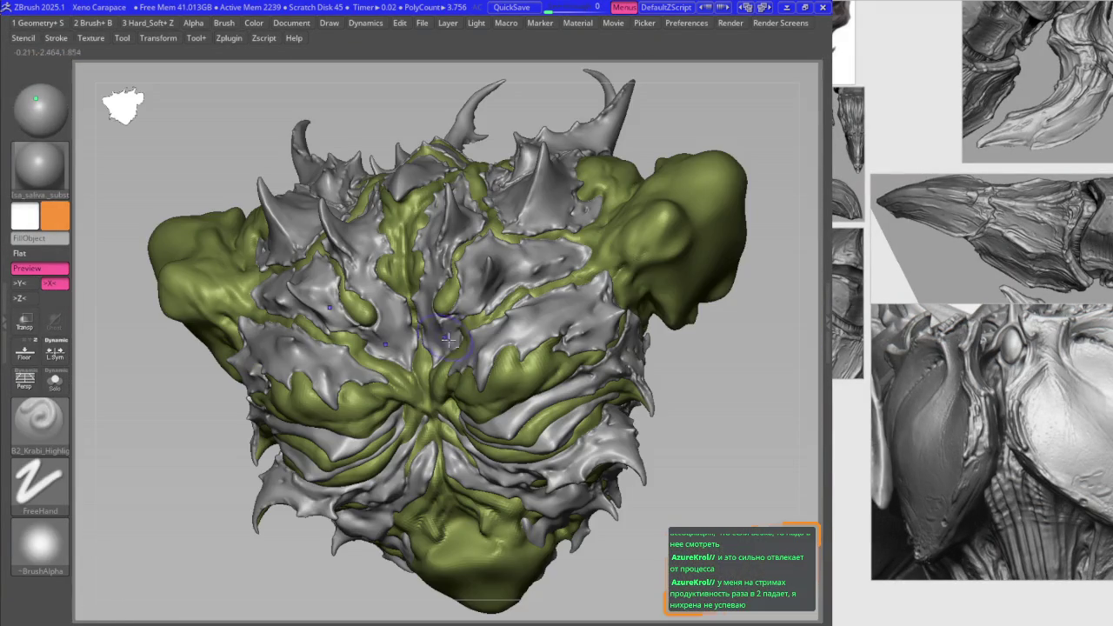
key(1)
scroll(321, 319, up, 3)
scroll(321, 319, up, 2)
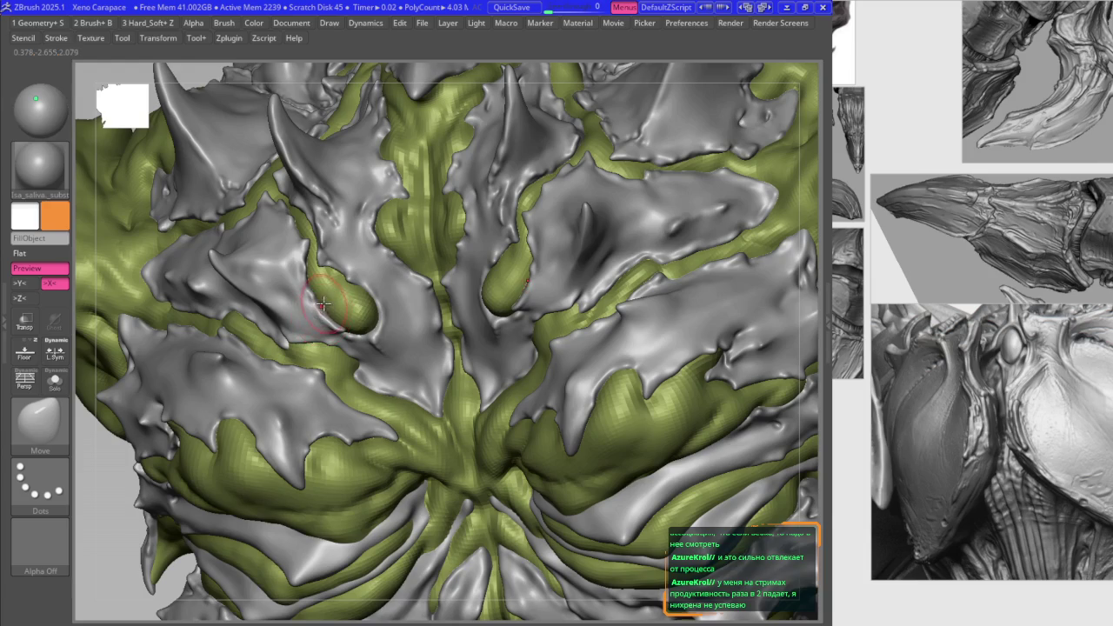
Step: Change the subdivision level in Geometry settings, then reframe and rotate around the carapace
key(s)
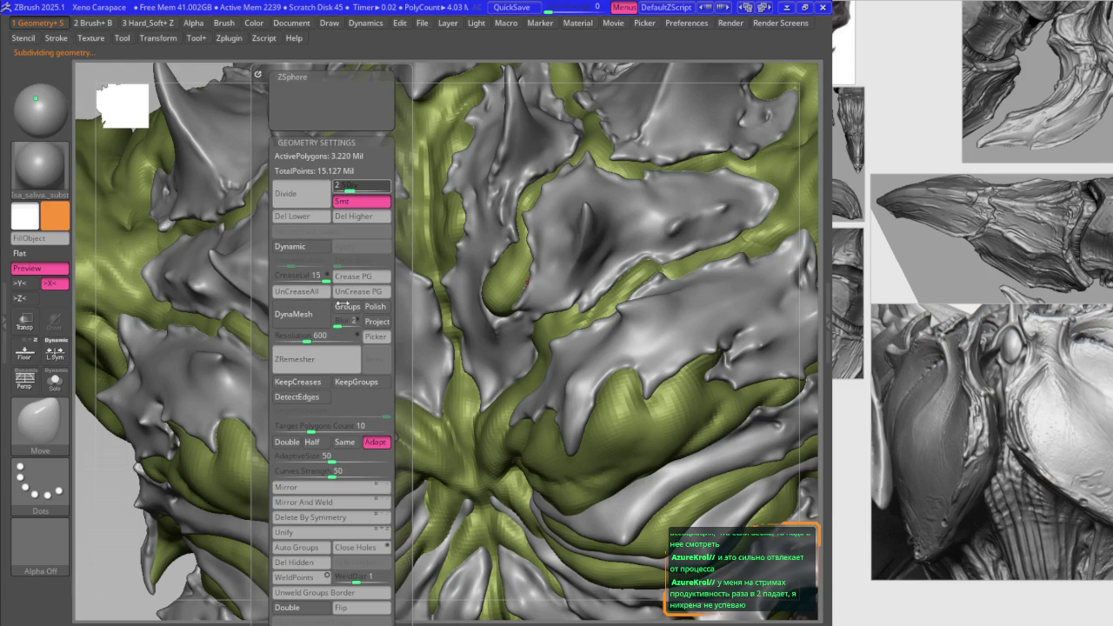
key(ctrl+d)
key(2)
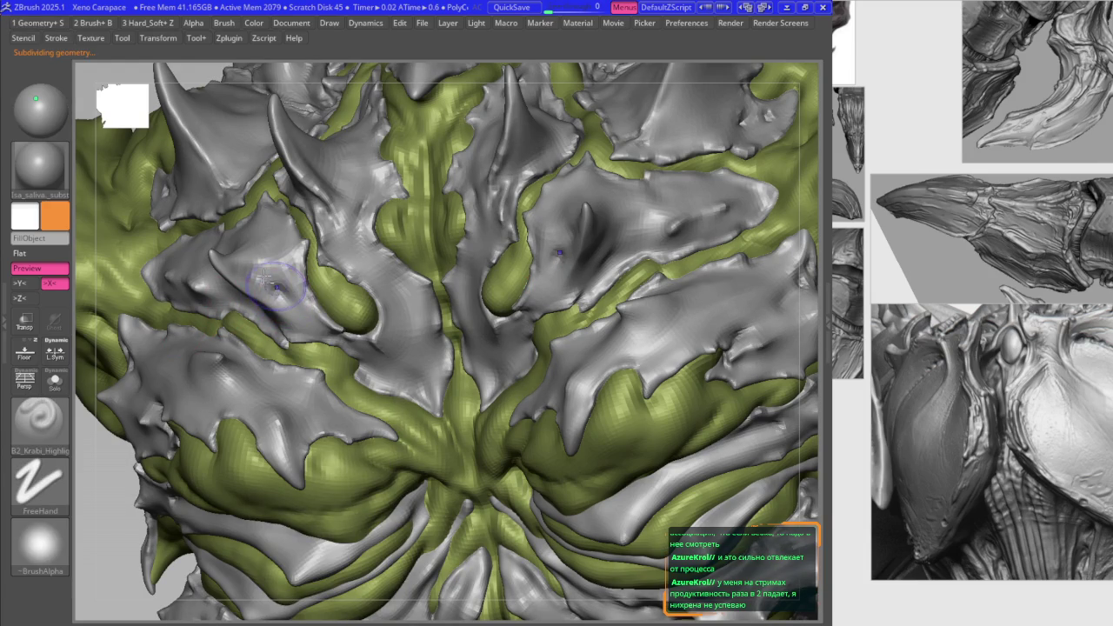
scroll(454, 272, down, 2)
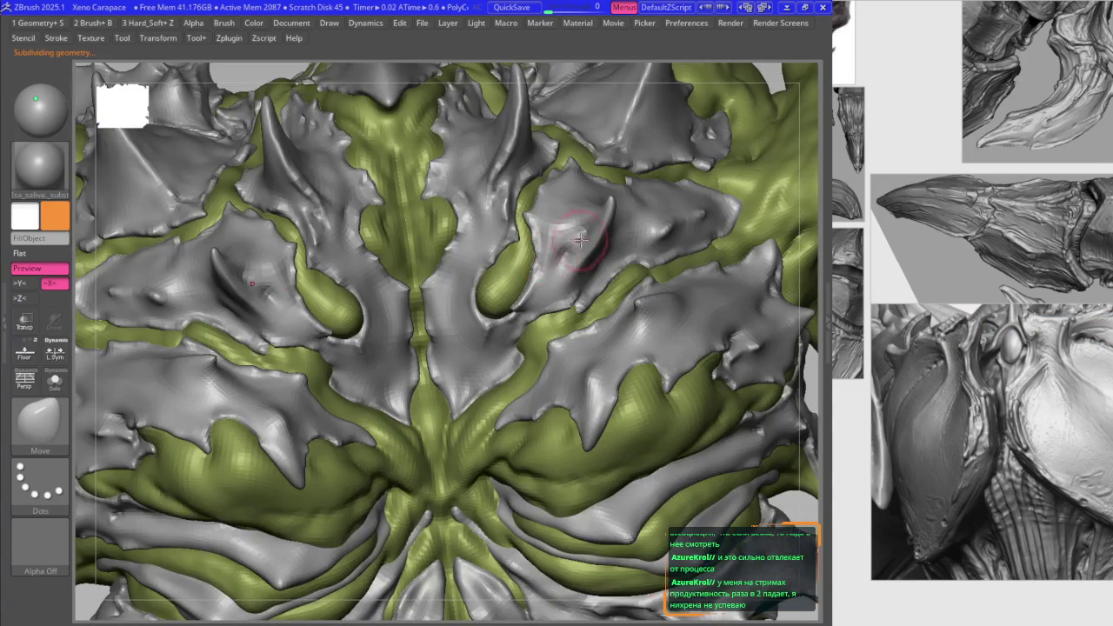
key(f)
scroll(504, 253, up, 2)
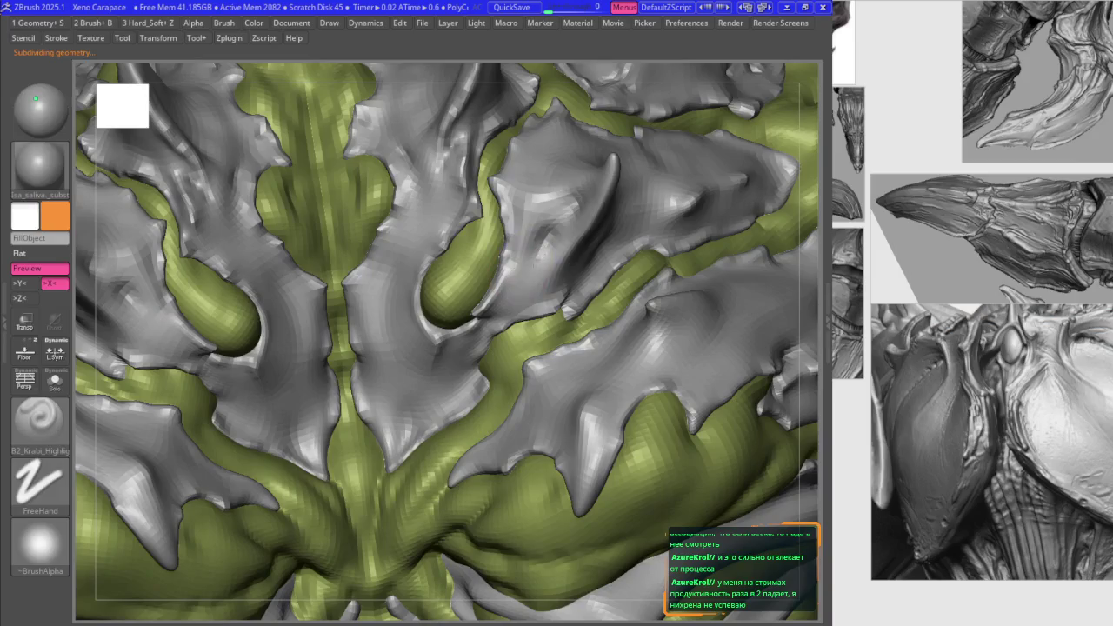
scroll(591, 235, up, 2)
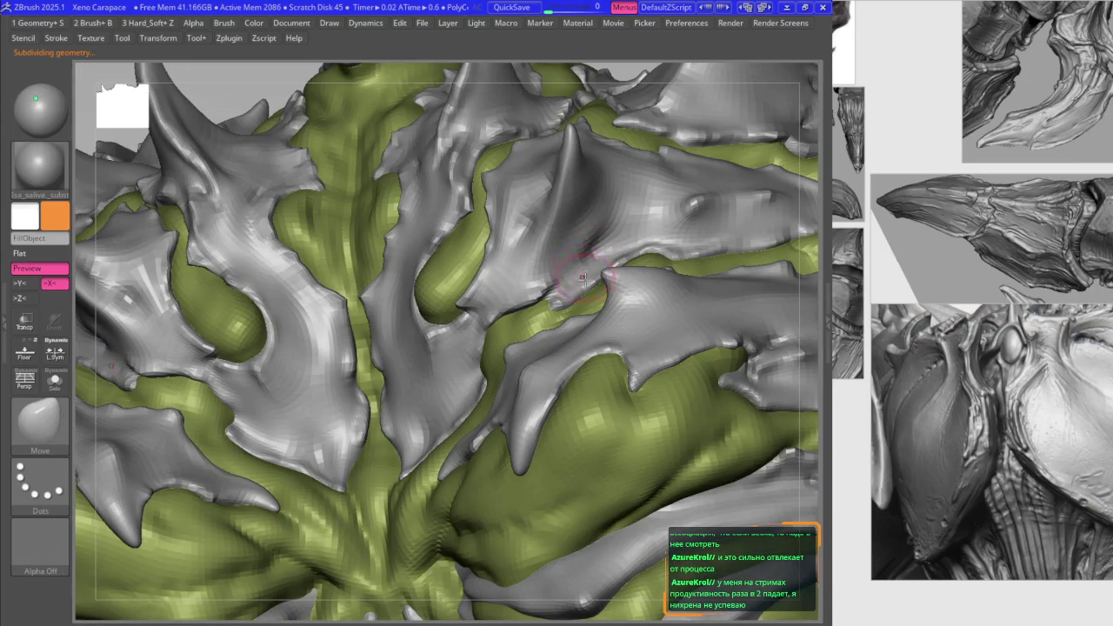
right_drag(600, 249, 640, 323)
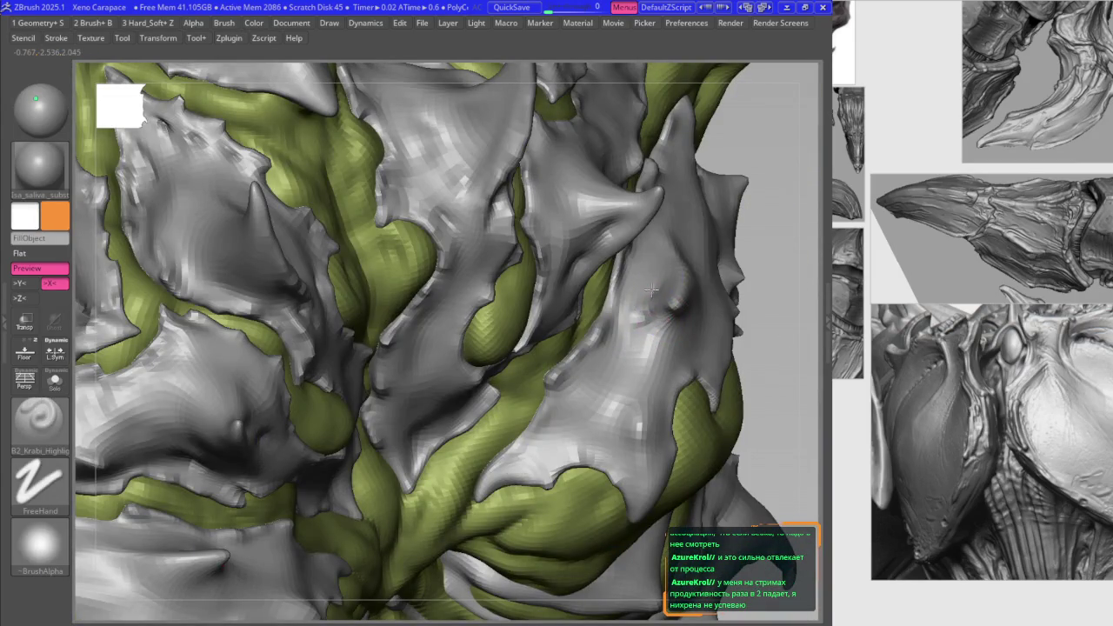
right_drag(651, 289, 664, 331)
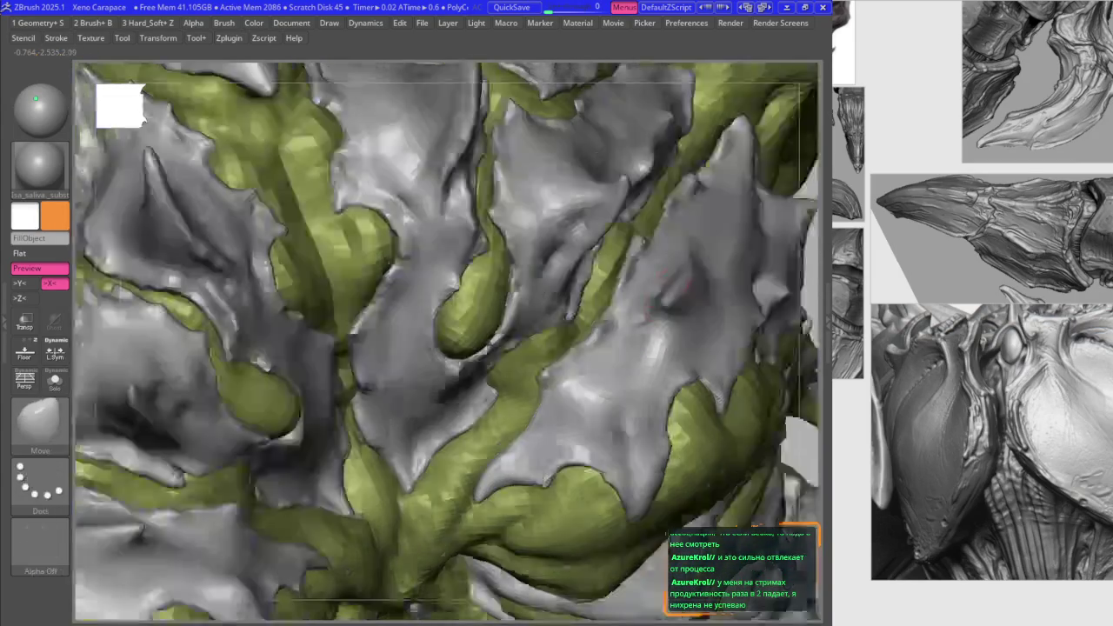
Step: Cycle through Move, custom and Smooth brushes, settling on the Move brush from the brush list
key(b)
key(m)
key(v)
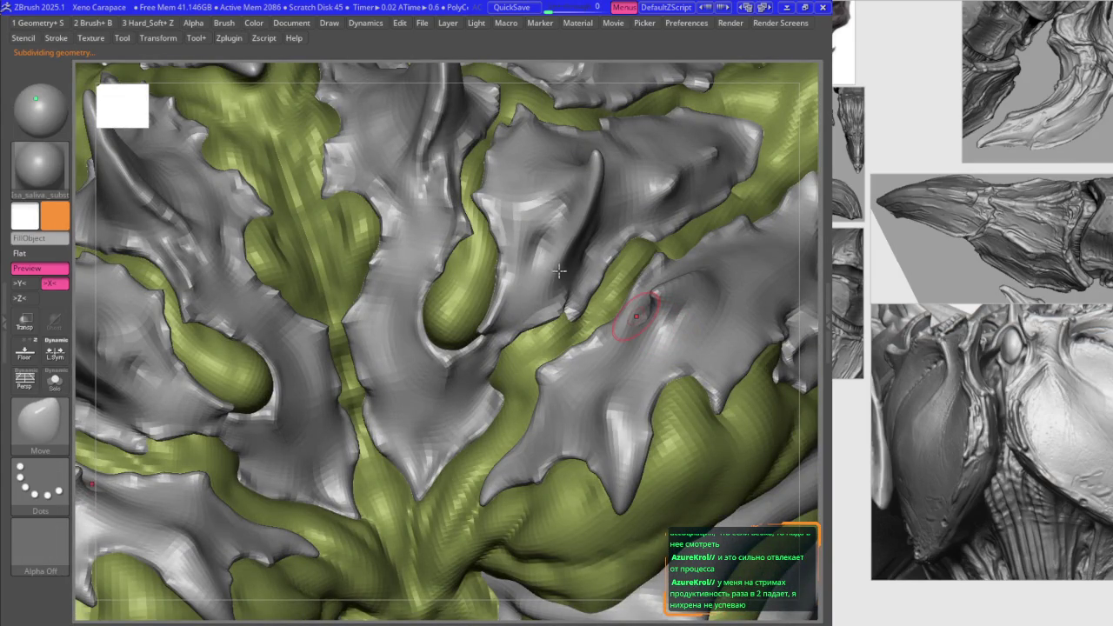
mouse_move(637, 315)
right_down()
mouse_move(674, 308)
mouse_move(633, 340)
right_up()
key(b)
key(m)
key(v)
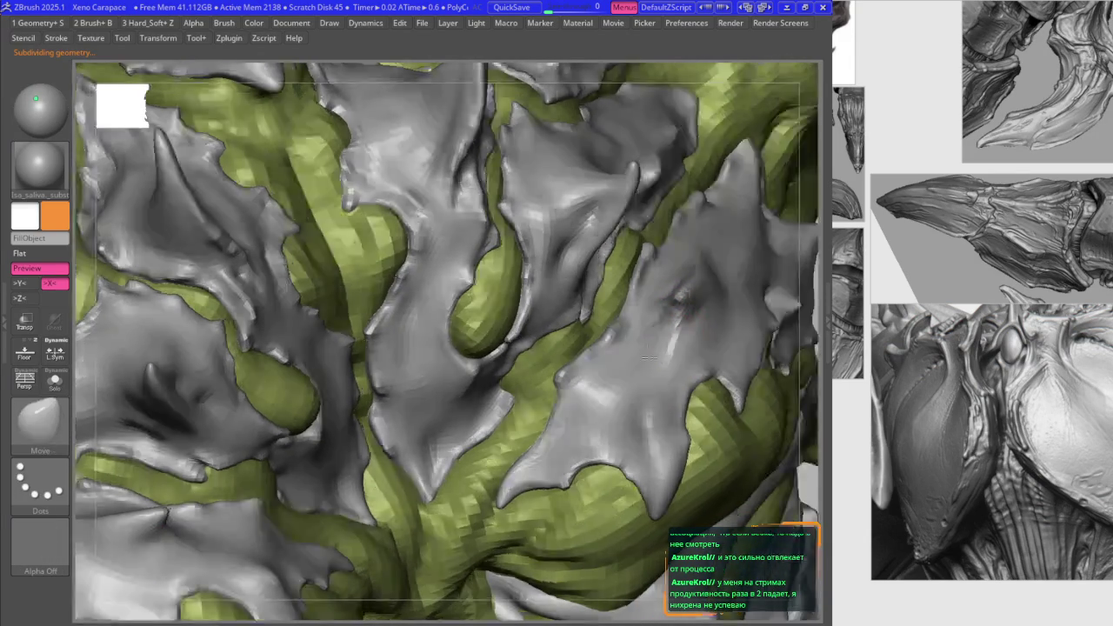
key(b)
key(k)
key(r)
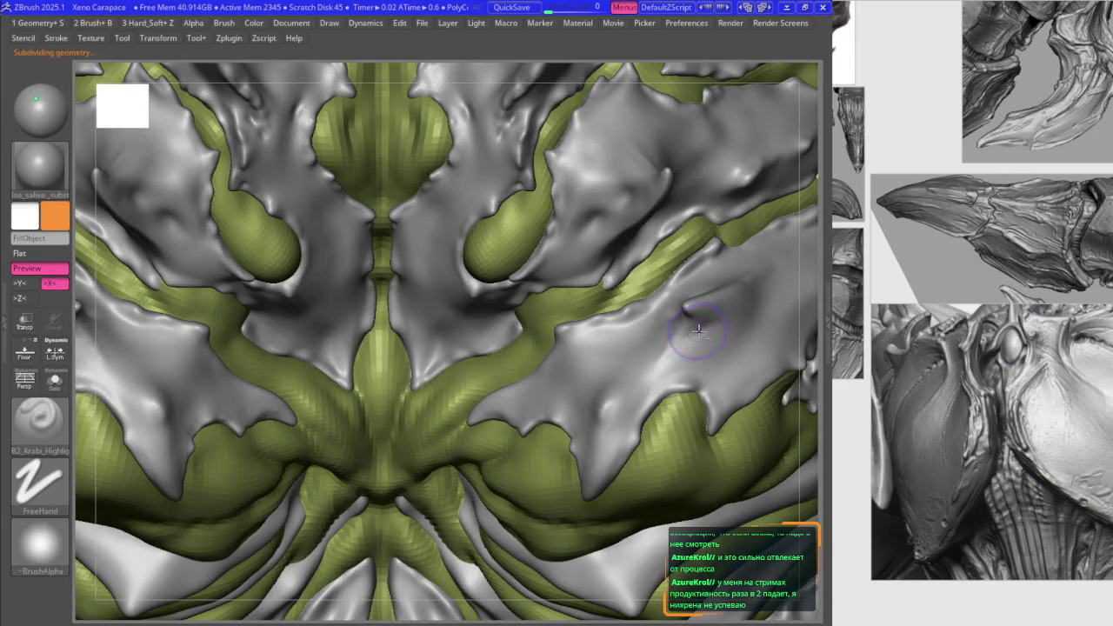
key(b)
key(s)
key(m)
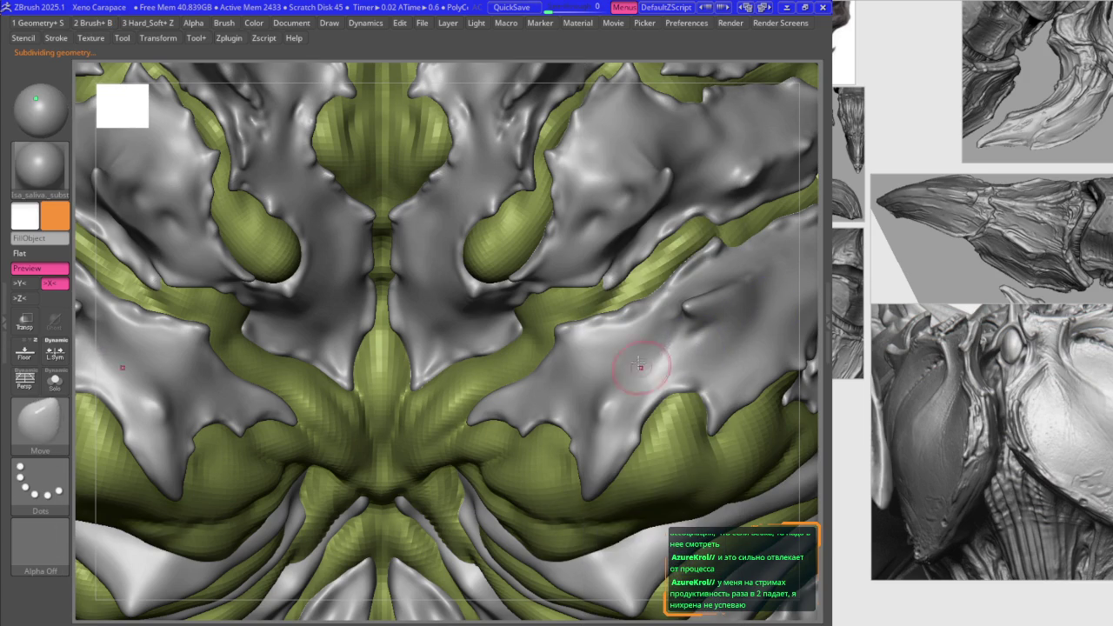
key(shift+b)
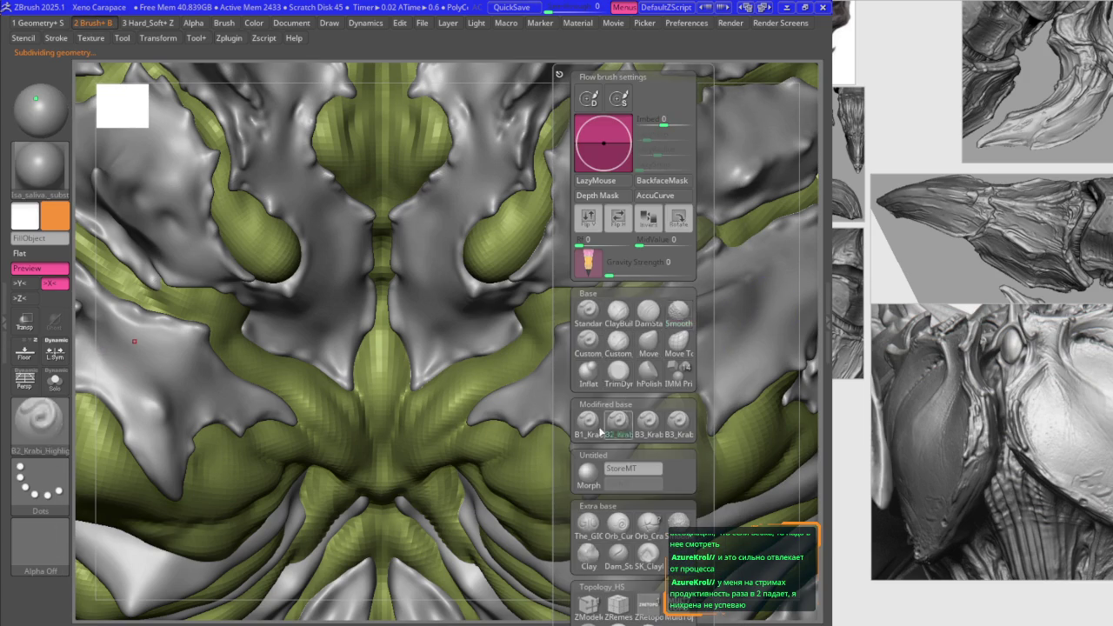
click(647, 341)
Step: Reshape the paired curved spike tips symmetrically with a Move stroke
mouse_move(465, 261)
right_down()
mouse_move(474, 278)
mouse_move(442, 301)
mouse_move(450, 339)
mouse_move(461, 283)
right_up()
key(2)
key(1)
key(space)
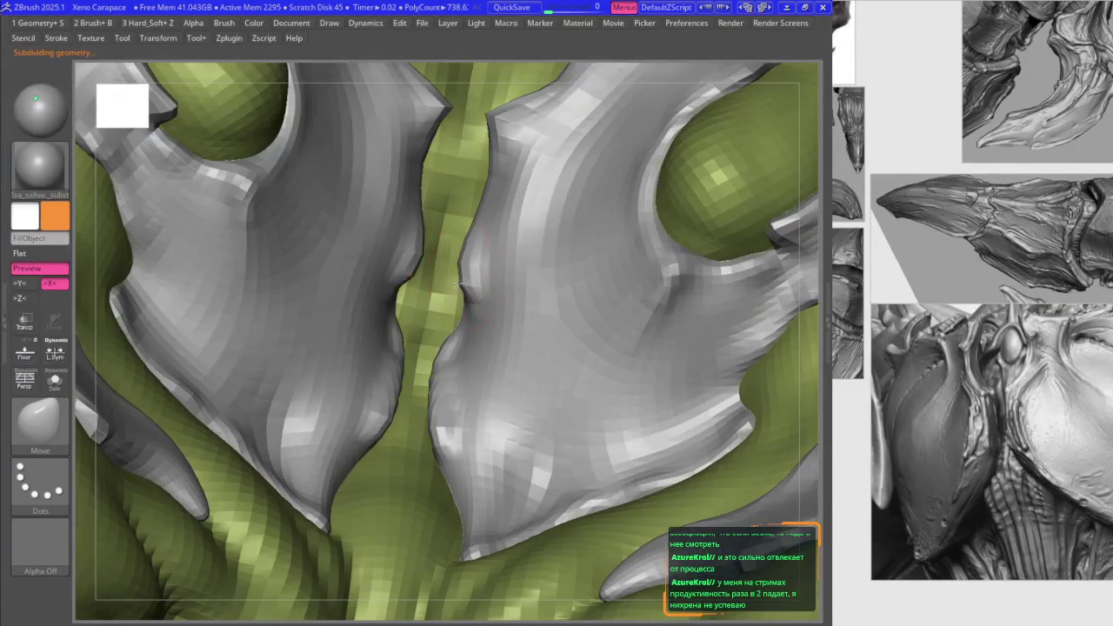
key(space)
mouse_move(459, 283)
right_down()
mouse_move(462, 268)
mouse_move(581, 287)
mouse_move(597, 260)
mouse_move(430, 258)
mouse_move(459, 212)
mouse_move(439, 228)
mouse_move(391, 217)
mouse_move(374, 242)
right_up()
drag(374, 242, 382, 193)
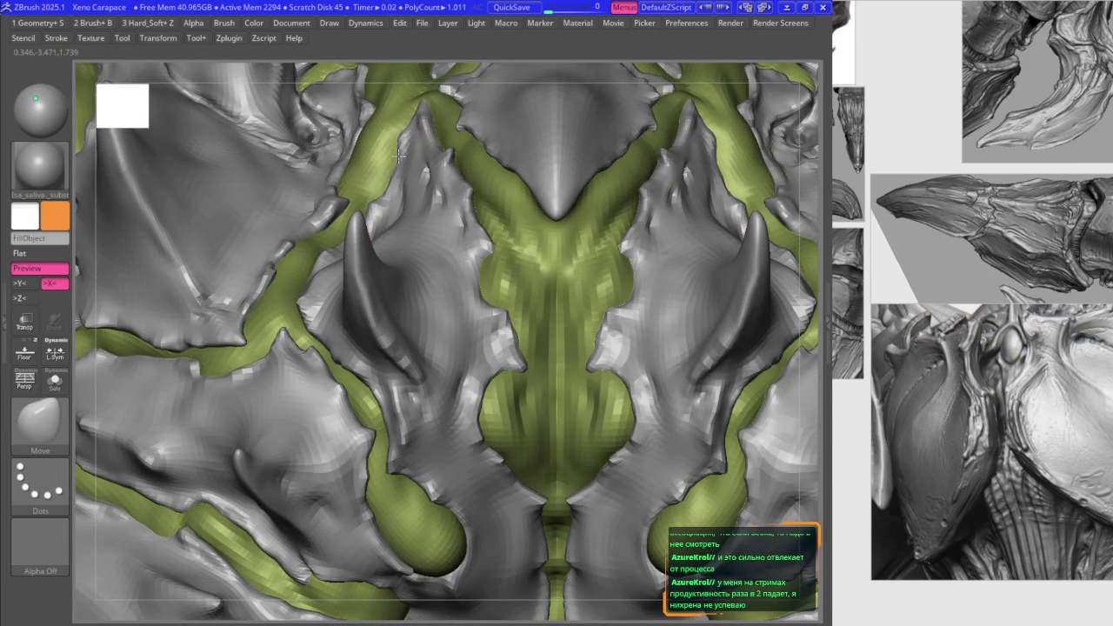
Step: Make the Extract4 plate subtool active from a low side view of the spikes
alt+right_drag(408, 161, 471, 265)
mouse_move(491, 226)
alt+right_down()
mouse_move(447, 212)
mouse_move(508, 253)
alt+right_up()
alt+click(508, 253)
right_drag(480, 238, 401, 211)
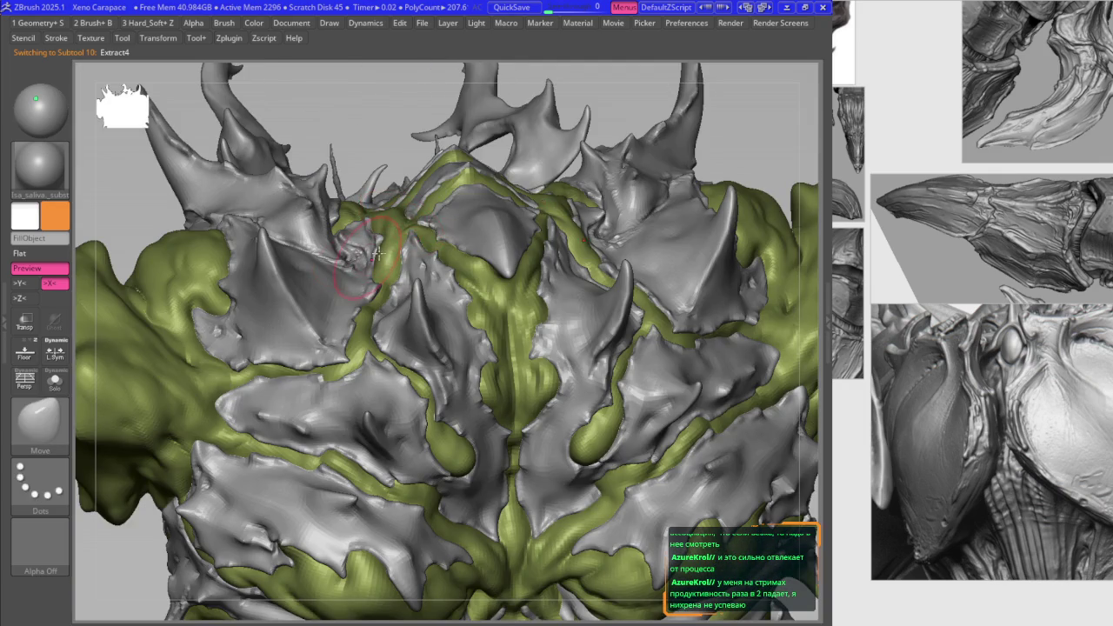
Step: Make the Merged_TPose30 body the active subtool and subdivide it
key(w)
key(q)
alt+click(458, 319)
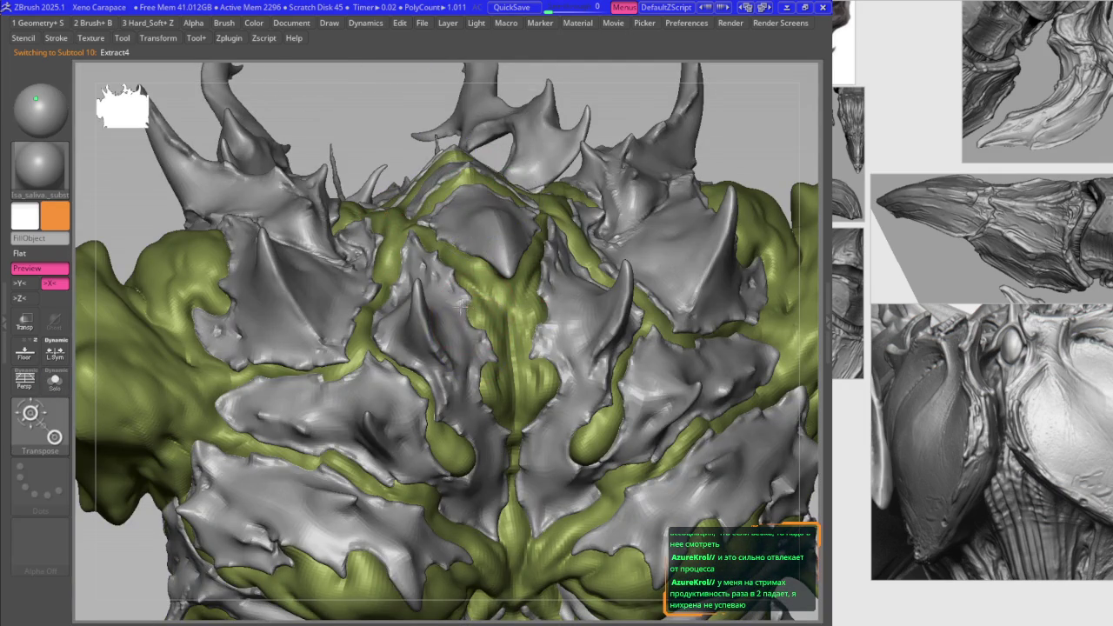
key(w)
key(1)
key(ctrl+d)
key(1)
key(q)
key(2)
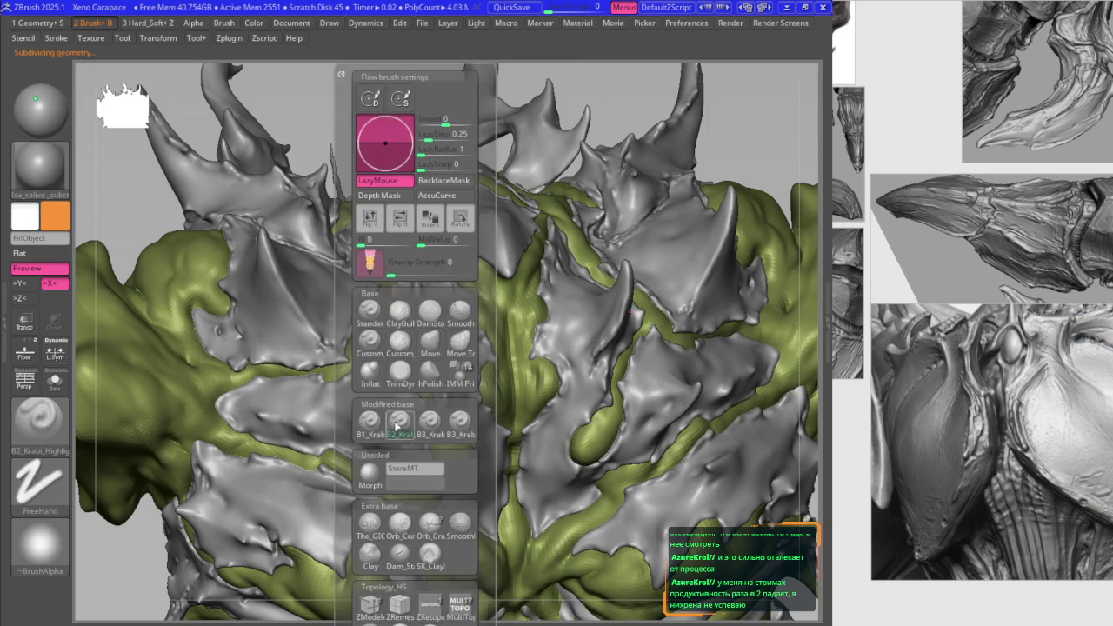
Step: Build up the grey plate beside the spine with ClayBuildup, using X symmetry from a front view
shift+drag(522, 260, 458, 271)
ctrl+right_drag(458, 271, 461, 244)
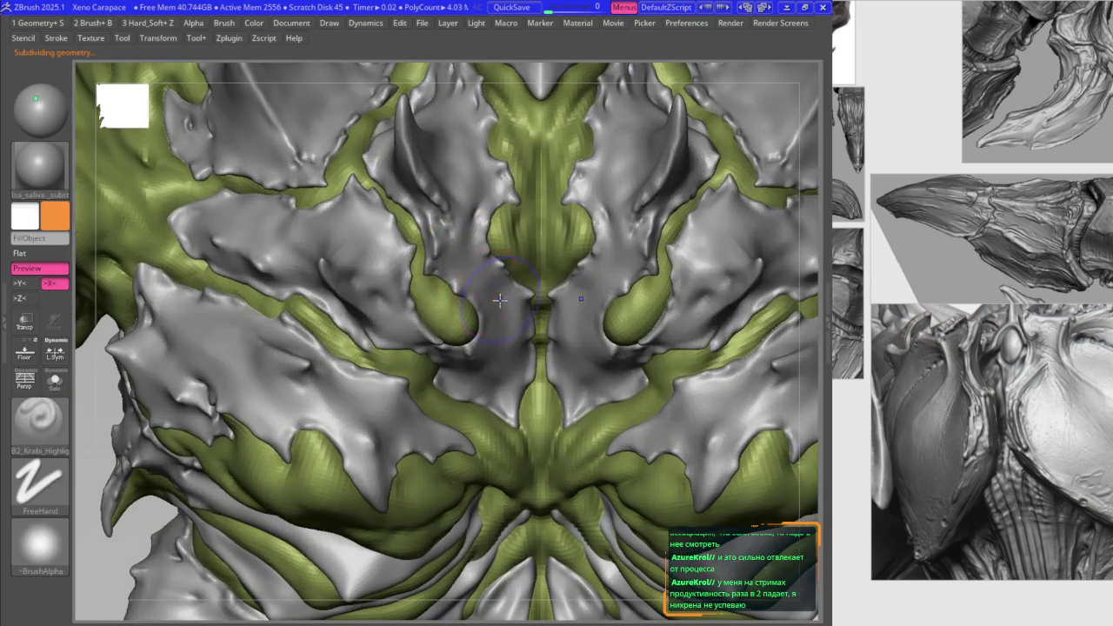
key(b)
key(c)
key(b)
key(space)
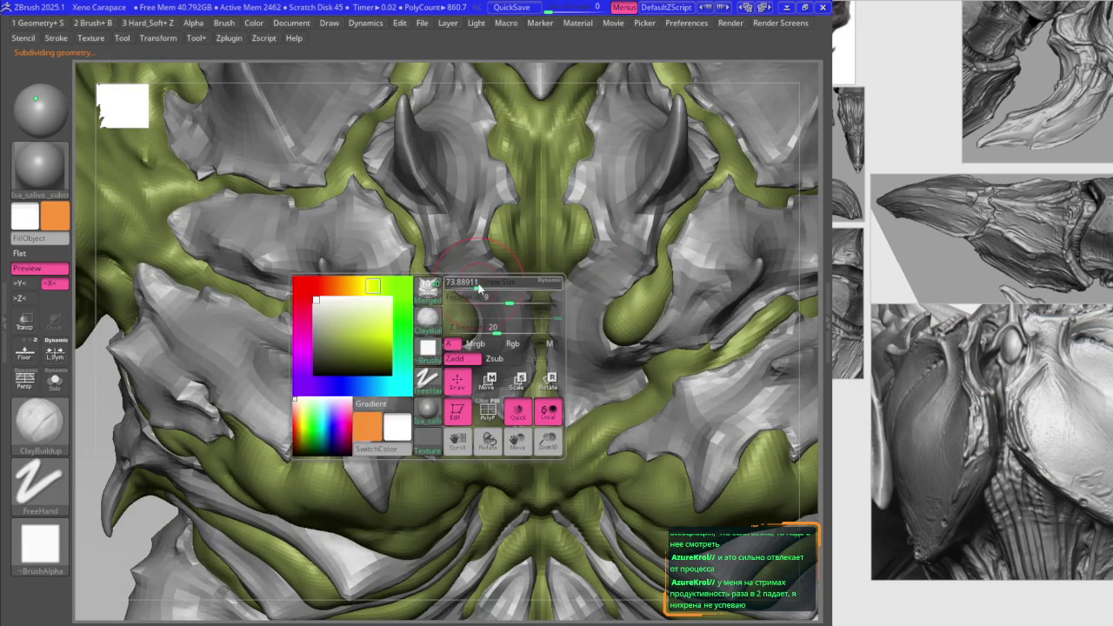
right_drag(475, 284, 468, 273)
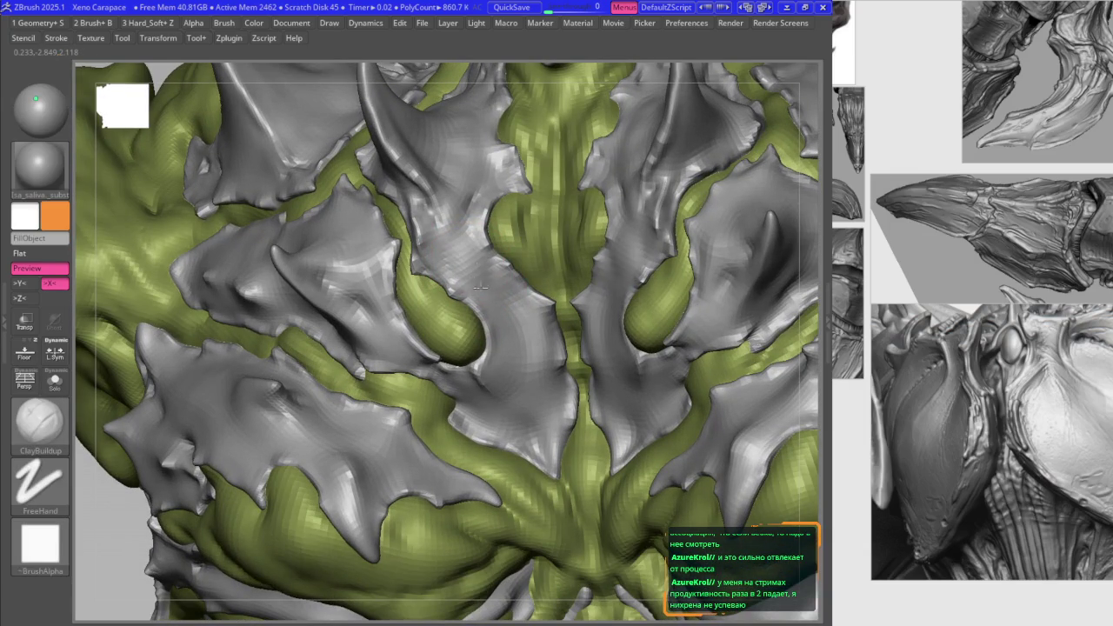
mouse_move(510, 333)
mouse_down()
mouse_move(504, 266)
mouse_move(472, 287)
mouse_up()
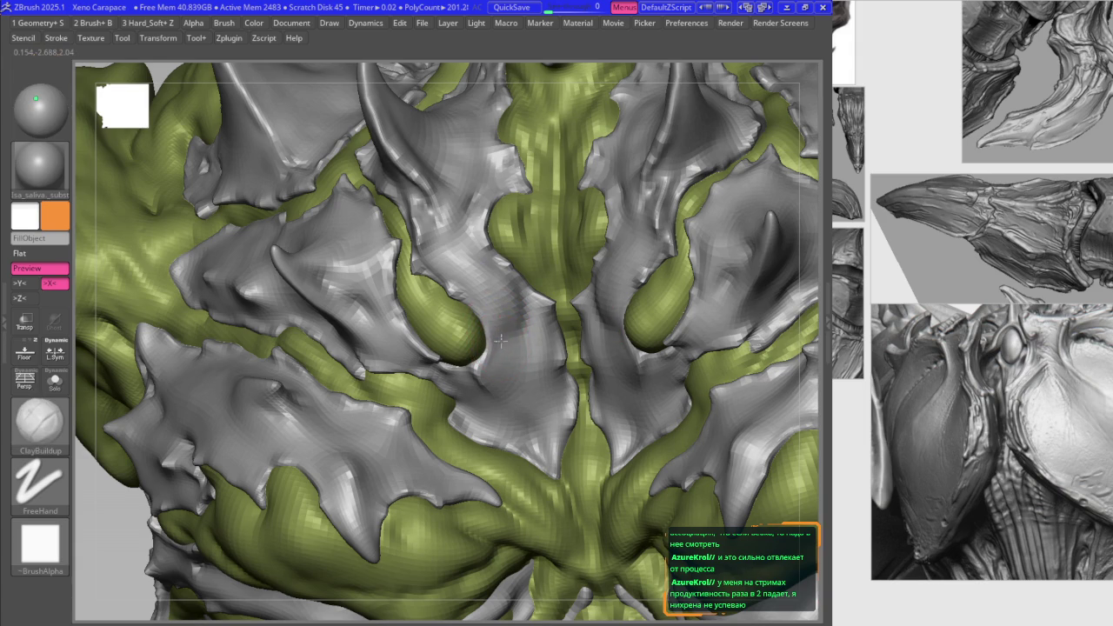
Step: Alternate B2_Krabi_Highlight and ClayBuildup on the back plates, returning to a symmetric front view
key(1)
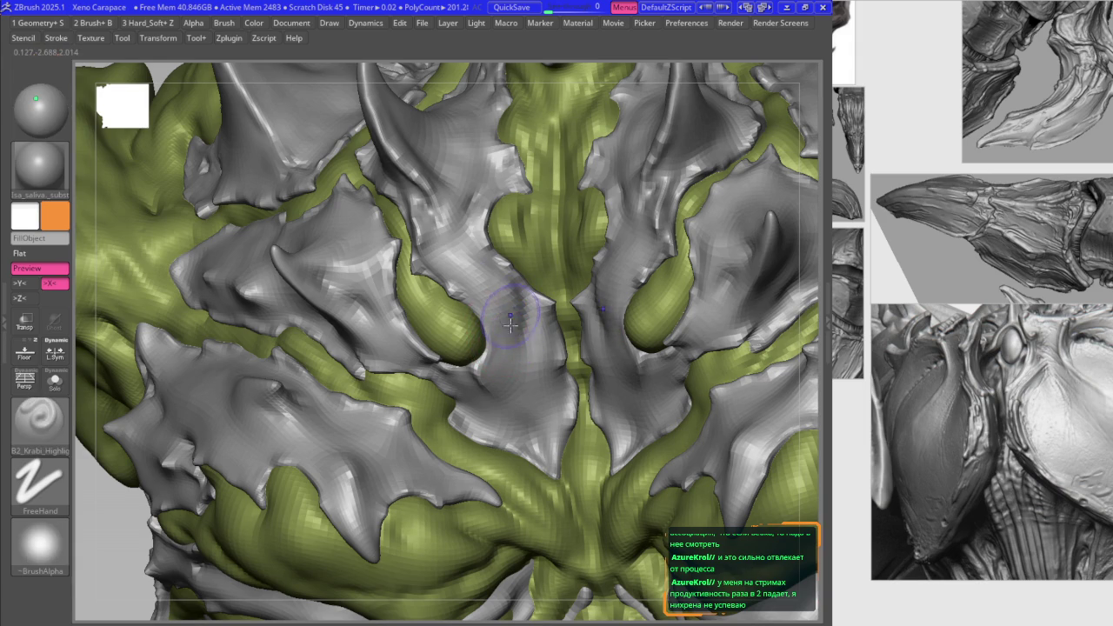
mouse_move(442, 211)
right_down()
mouse_move(498, 281)
mouse_move(551, 270)
right_up()
key(b)
key(c)
key(b)
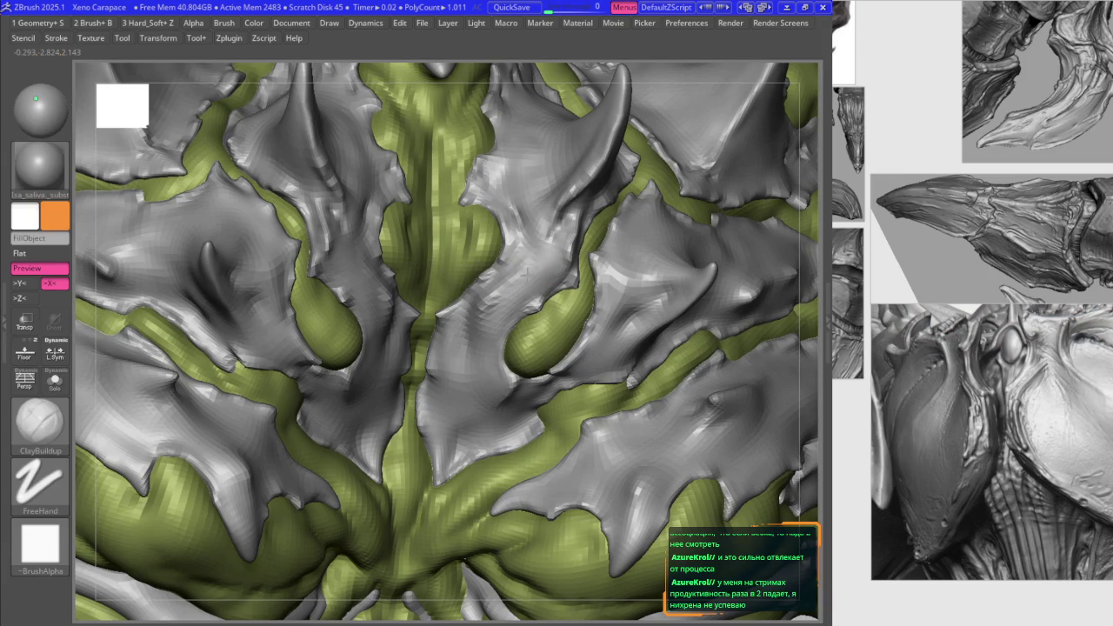
key(1)
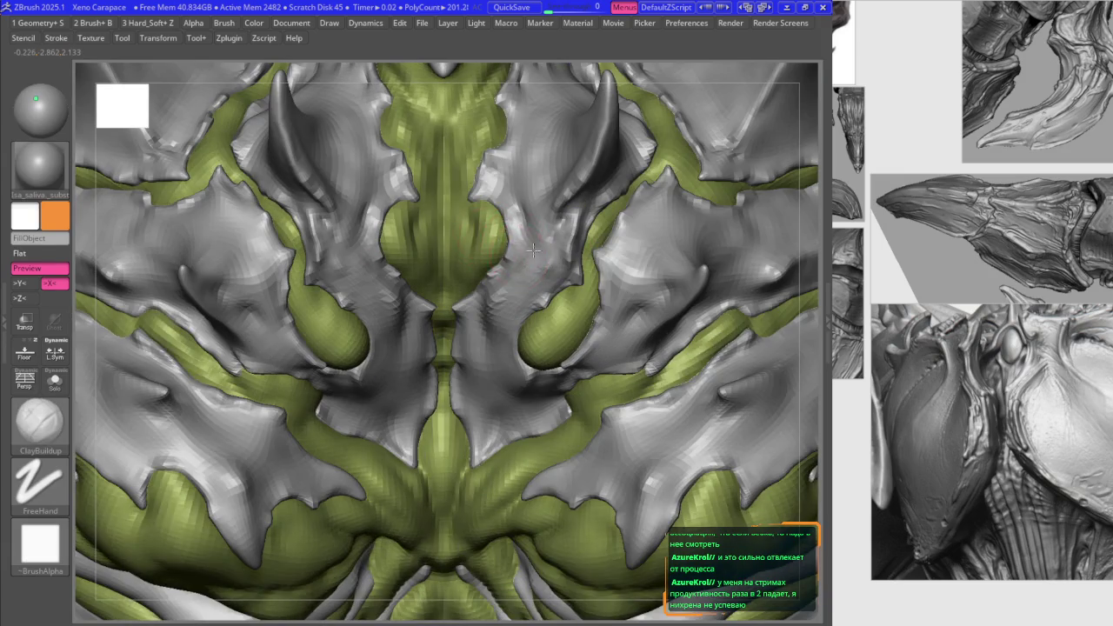
key(1)
mouse_move(536, 252)
right_down()
mouse_move(489, 267)
mouse_move(499, 292)
right_up()
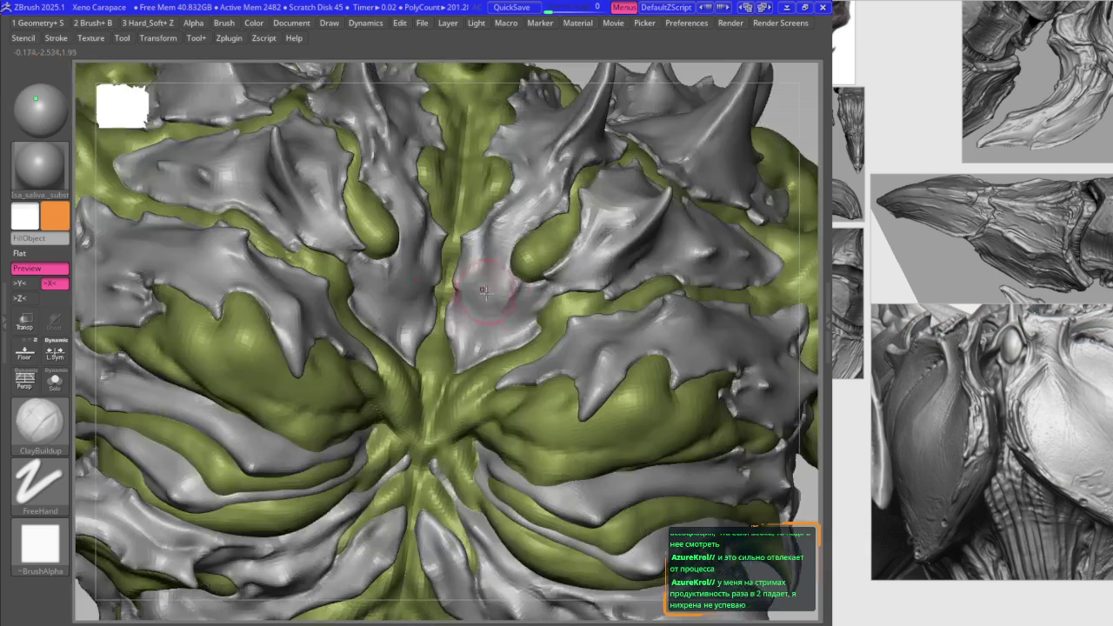
mouse_move(491, 298)
shift+right_down()
mouse_move(370, 318)
mouse_move(387, 278)
shift+right_up()
Step: Return to a symmetric front view and raise the body's subdivision level
key(2)
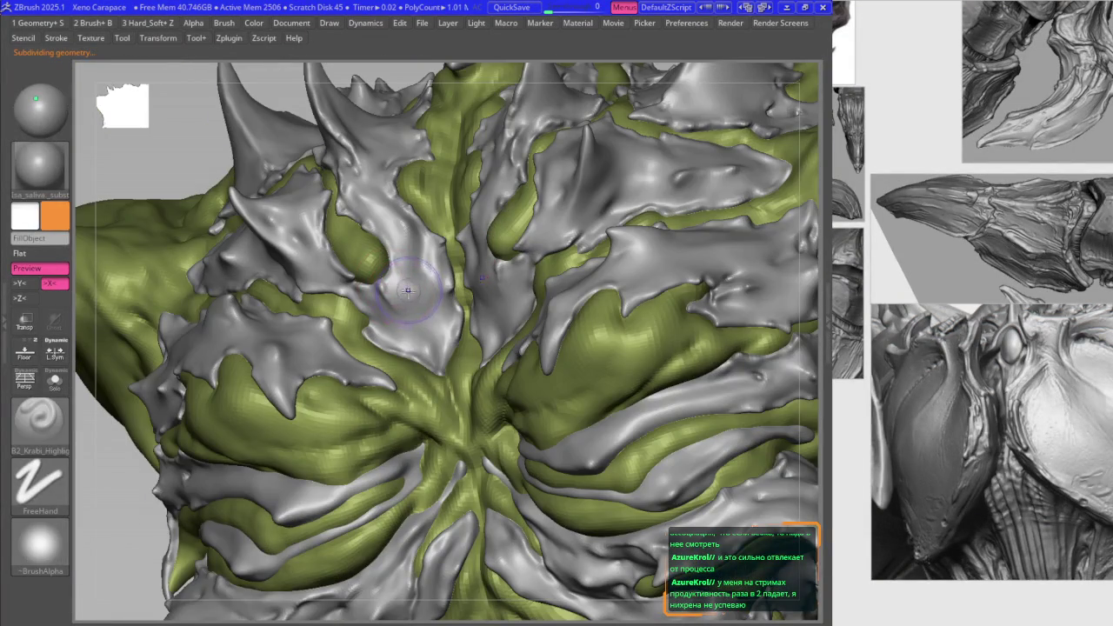
key(1)
shift+right_drag(420, 309, 429, 306)
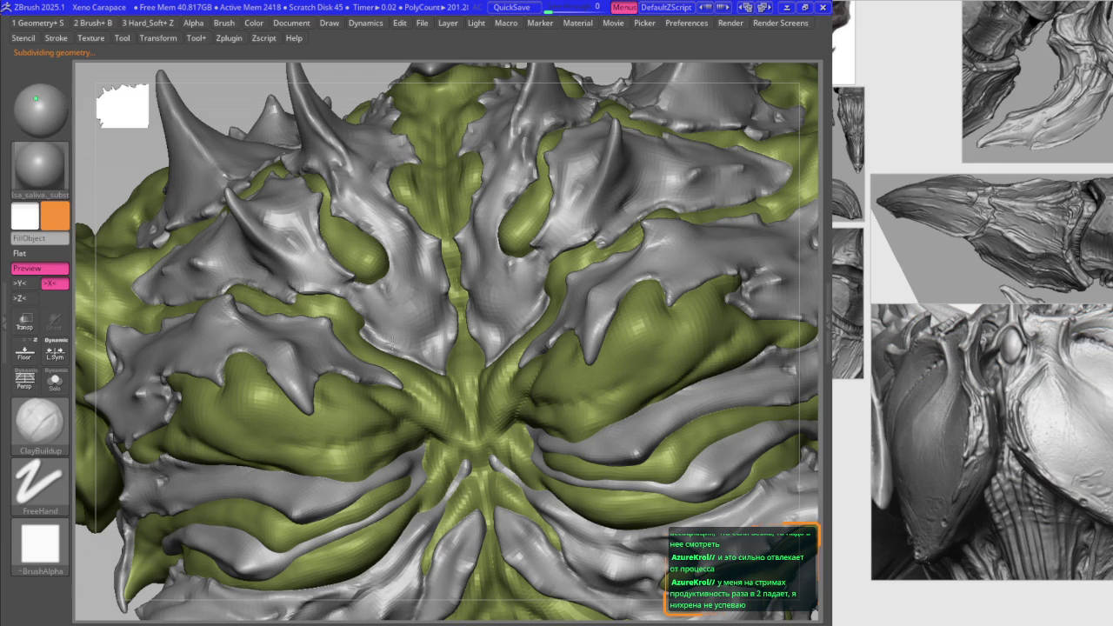
key(shift+d)
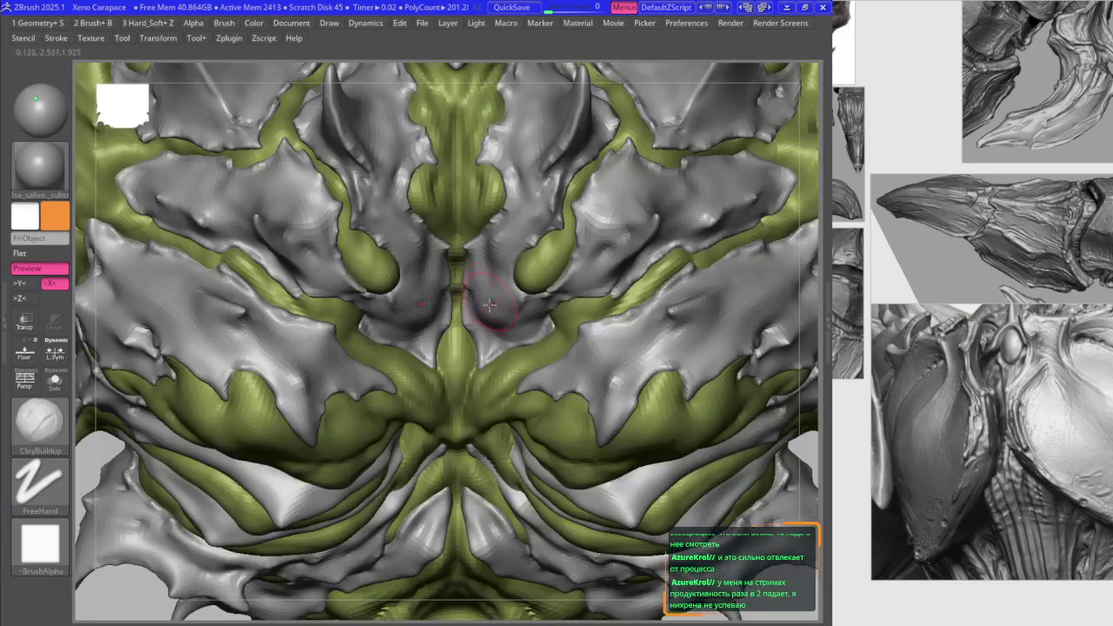
key(shift+d)
key(shift+d)
key(d)
key(1)
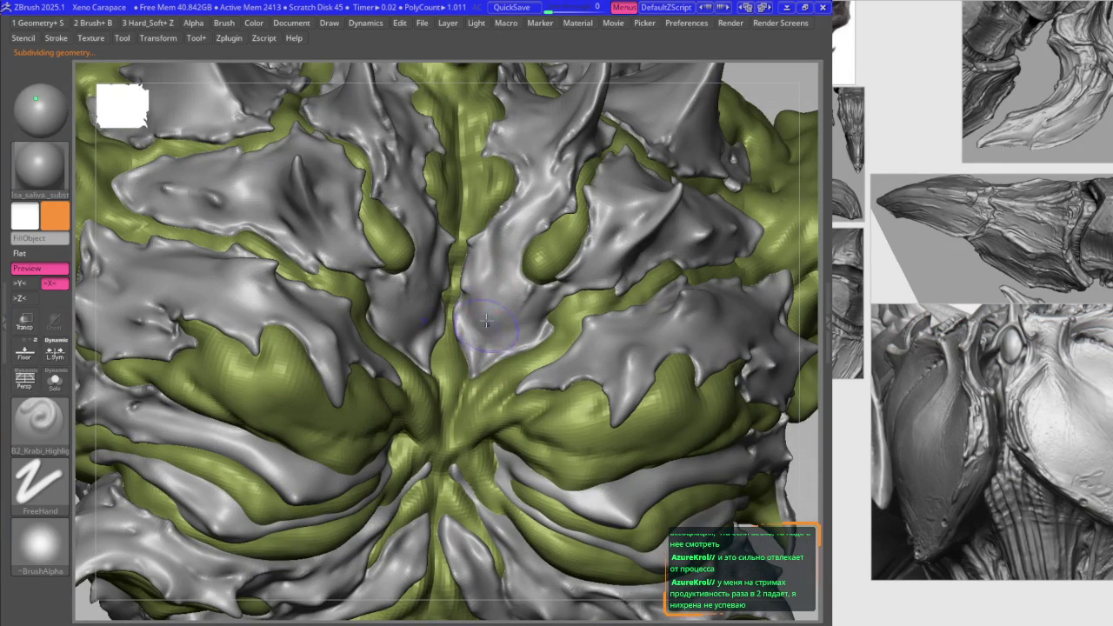
Step: Build up the central plates with ClayBuildup, Shift-smoothing and B2_Krabi_Highlight strokes
key(b)
key(c)
key(b)
mouse_move(482, 313)
ctrl+right_down()
mouse_move(378, 241)
mouse_move(444, 326)
mouse_move(458, 371)
ctrl+right_up()
key(b)
key(c)
key(b)
key(shift)
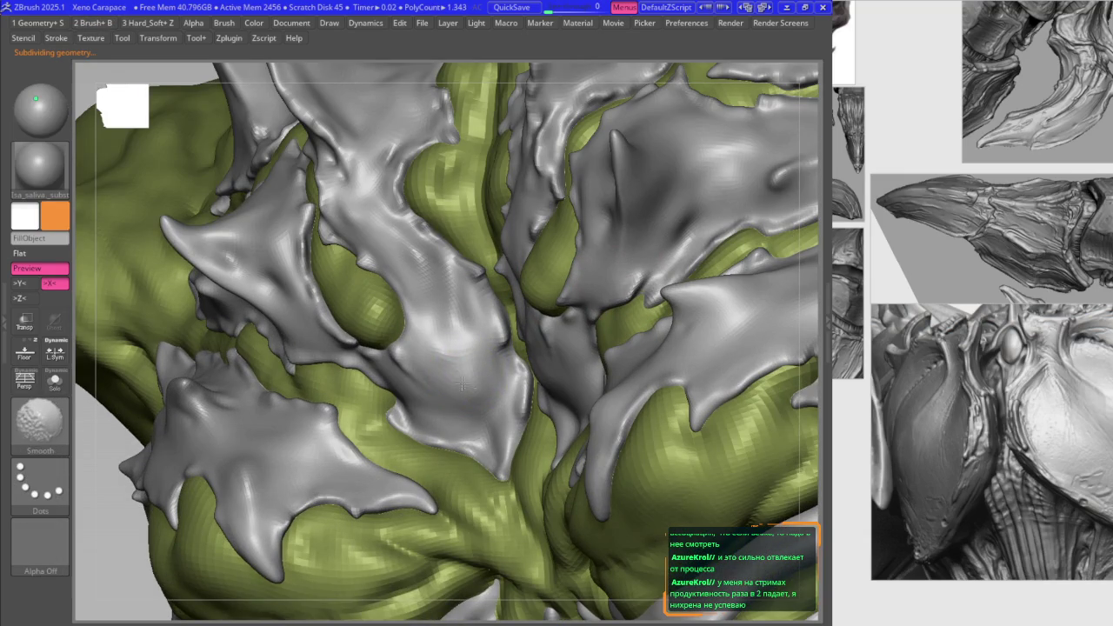
mouse_move(383, 369)
right_down()
mouse_move(423, 365)
mouse_move(398, 277)
mouse_move(442, 220)
mouse_move(382, 228)
mouse_move(300, 204)
mouse_move(292, 228)
right_up()
key(space)
key(2)
key(1)
Step: Build up the plate edge by the left green lobe, mirrored, alternating with B2_Krabi_Highlight
key(b)
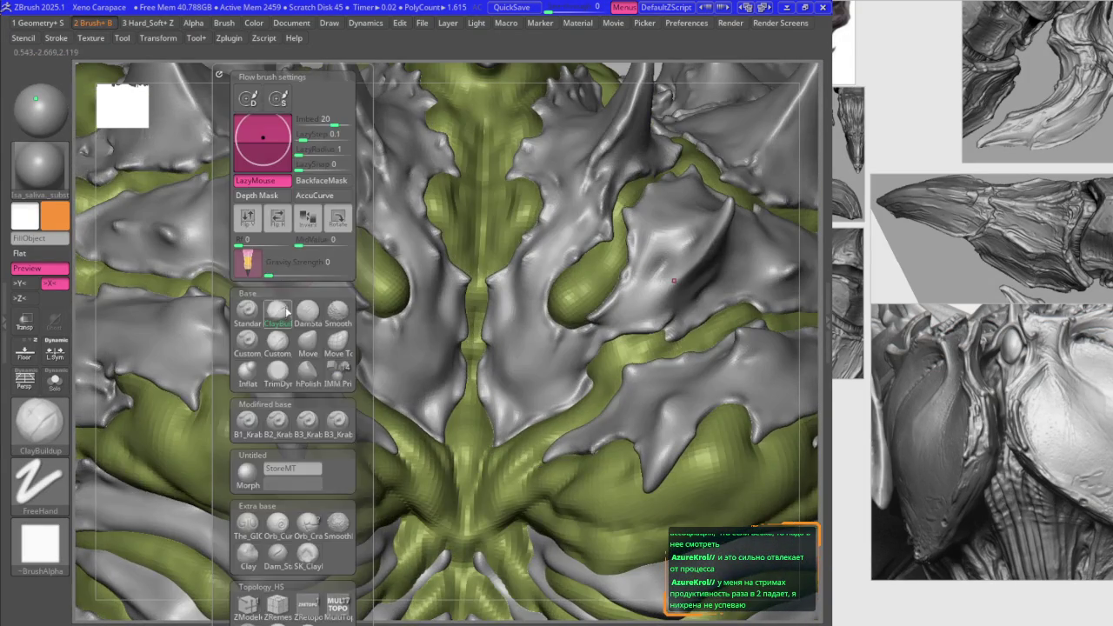
key(2)
key(1)
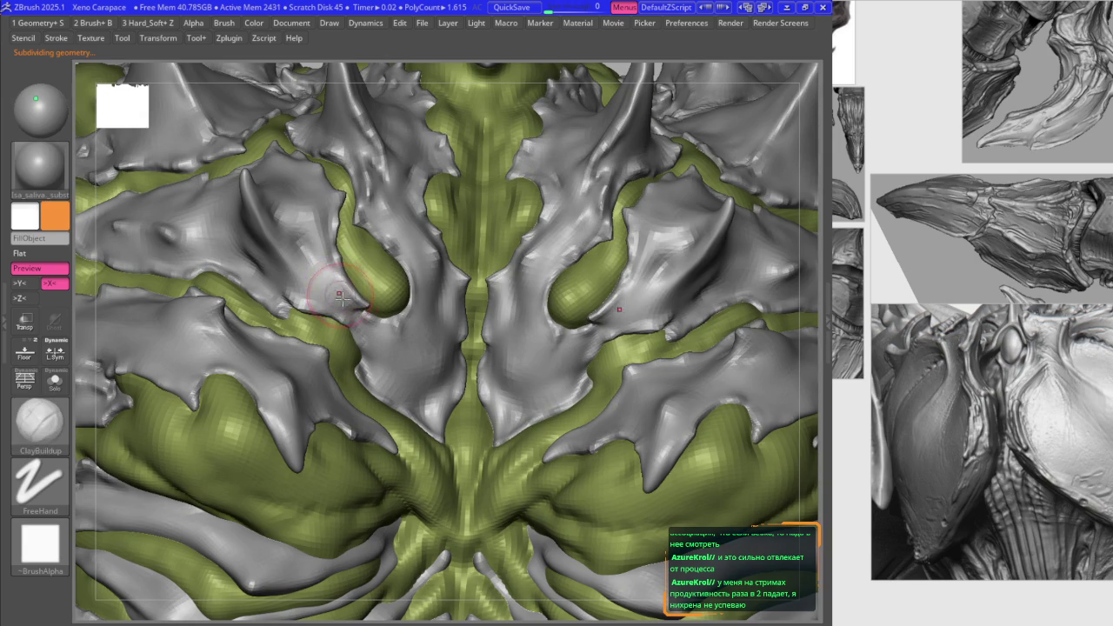
drag(333, 286, 297, 296)
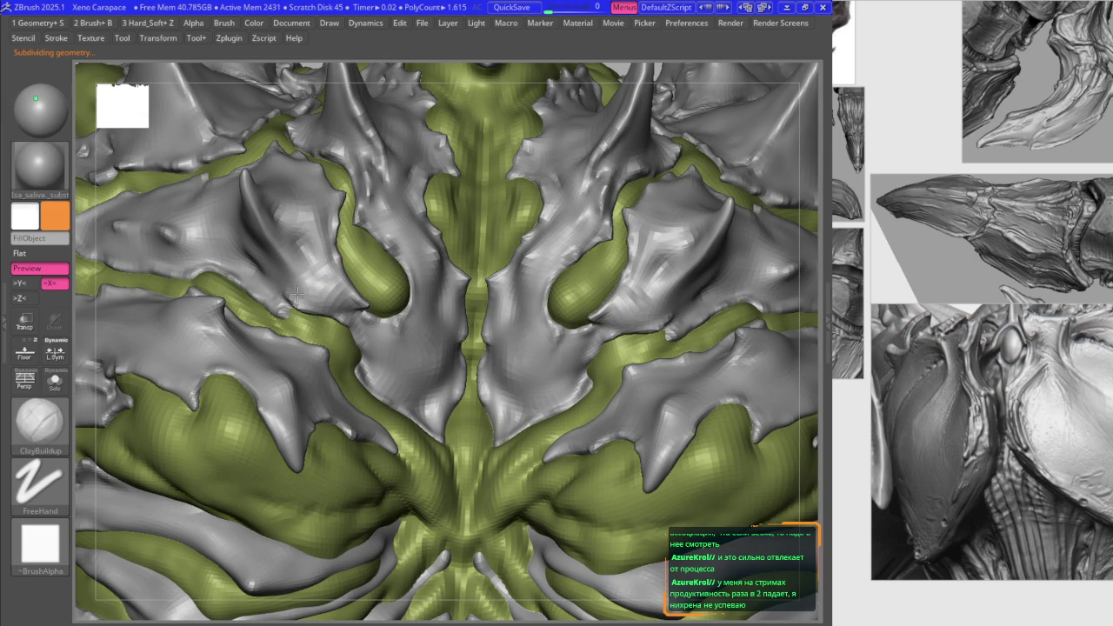
key(2)
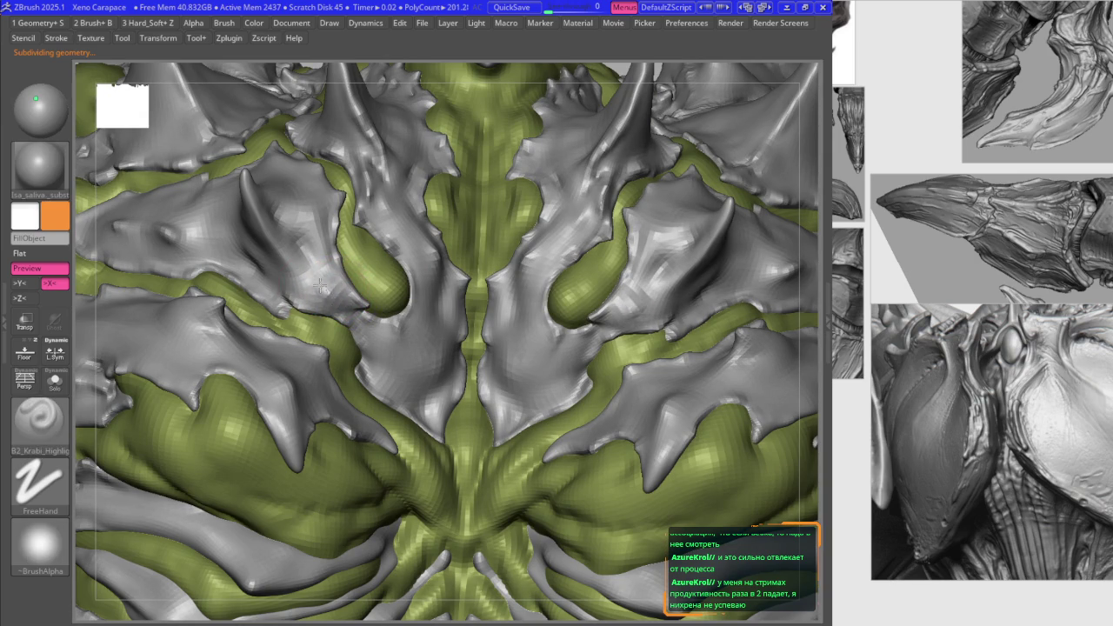
key(1)
mouse_move(295, 287)
right_down()
mouse_move(287, 224)
mouse_move(254, 268)
right_up()
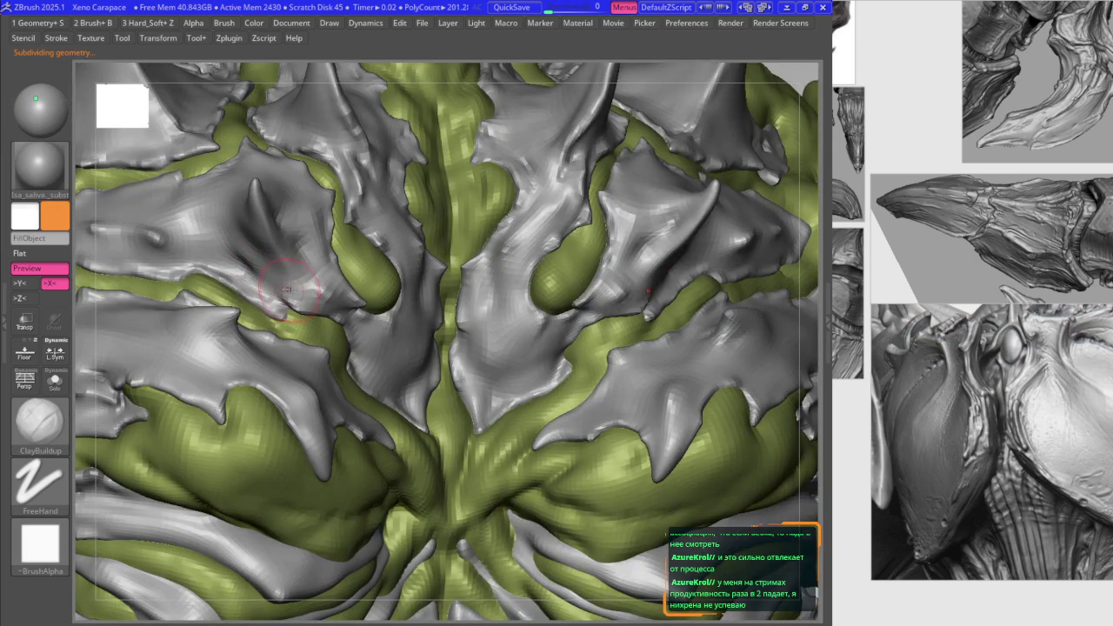
key(2)
mouse_move(403, 306)
right_down()
mouse_move(609, 335)
mouse_move(590, 363)
mouse_move(501, 284)
mouse_move(507, 389)
right_up()
Step: Smooth the central plates, sharpen them with the custom highlight brush, then switch to Move and frame the model
key(b)
key(s)
key(m)
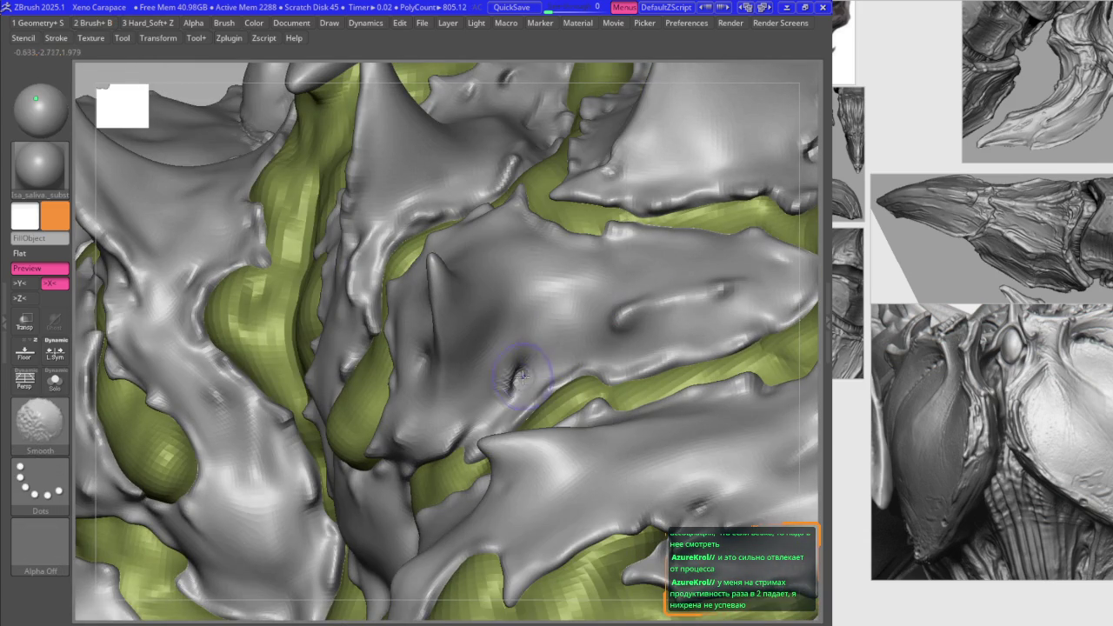
key(b)
click(507, 368)
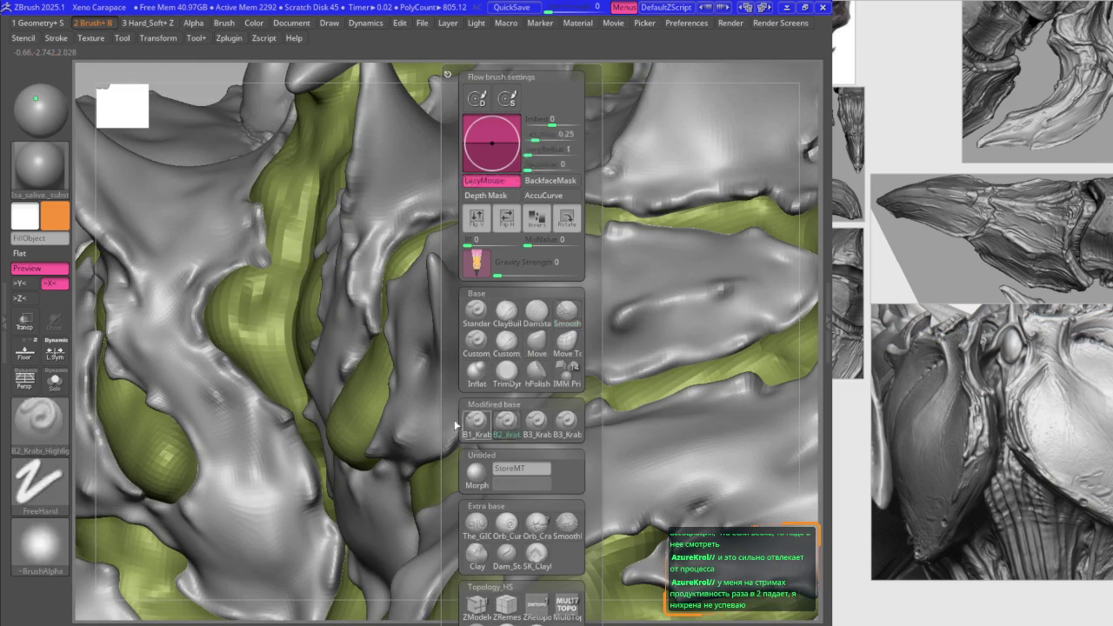
mouse_move(512, 383)
right_down()
mouse_move(509, 360)
mouse_move(574, 296)
mouse_move(608, 310)
mouse_move(614, 244)
mouse_move(566, 274)
mouse_move(598, 294)
mouse_move(420, 306)
right_up()
key(b)
key(m)
key(v)
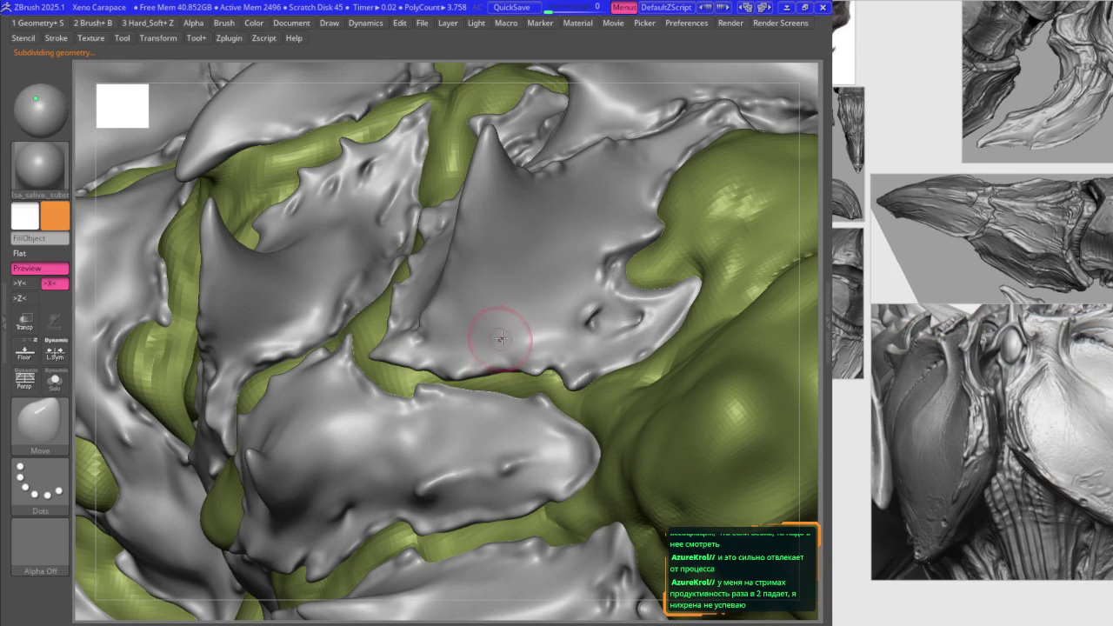
key(f)
right_drag(439, 297, 485, 278)
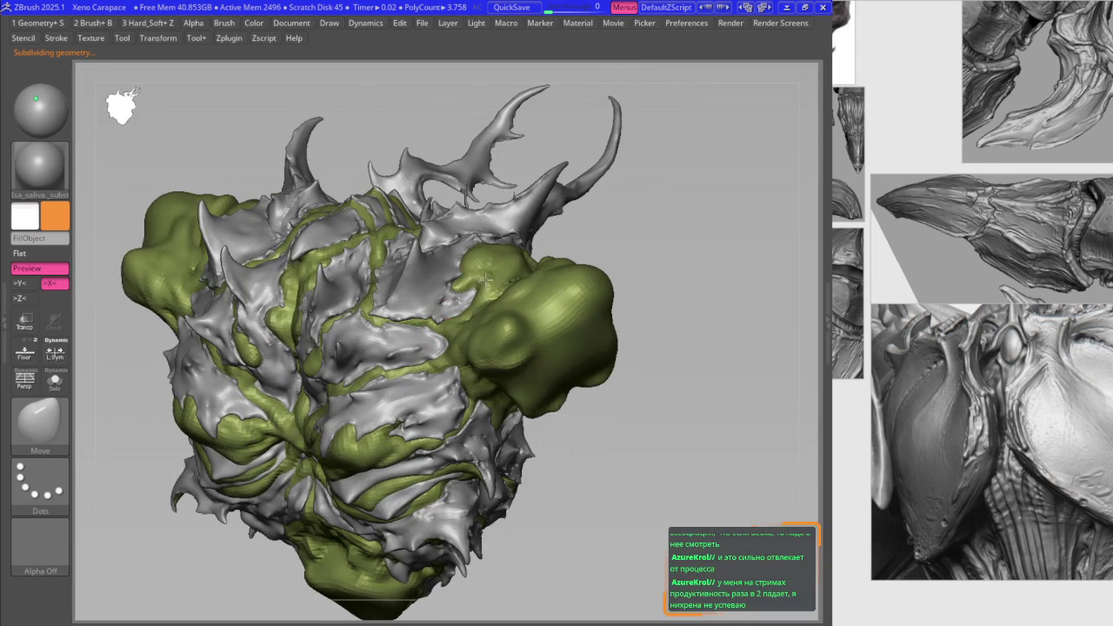
Step: Bring the shoulder side plate into a symmetric front view with the Move brush active
mouse_move(337, 317)
right_down()
mouse_move(295, 276)
mouse_move(343, 296)
right_up()
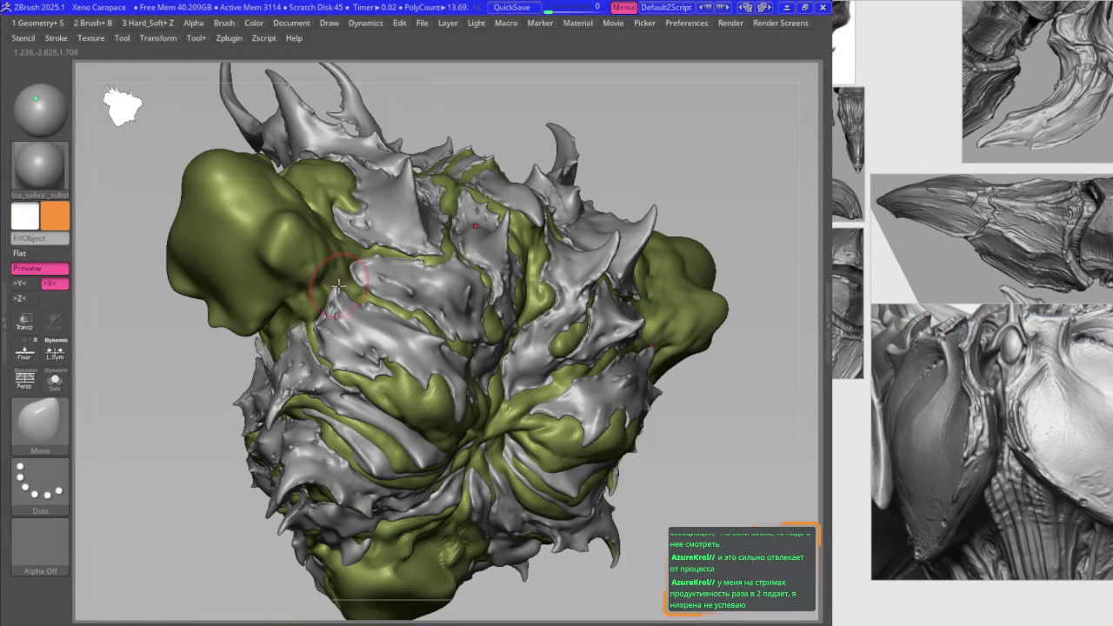
key(1)
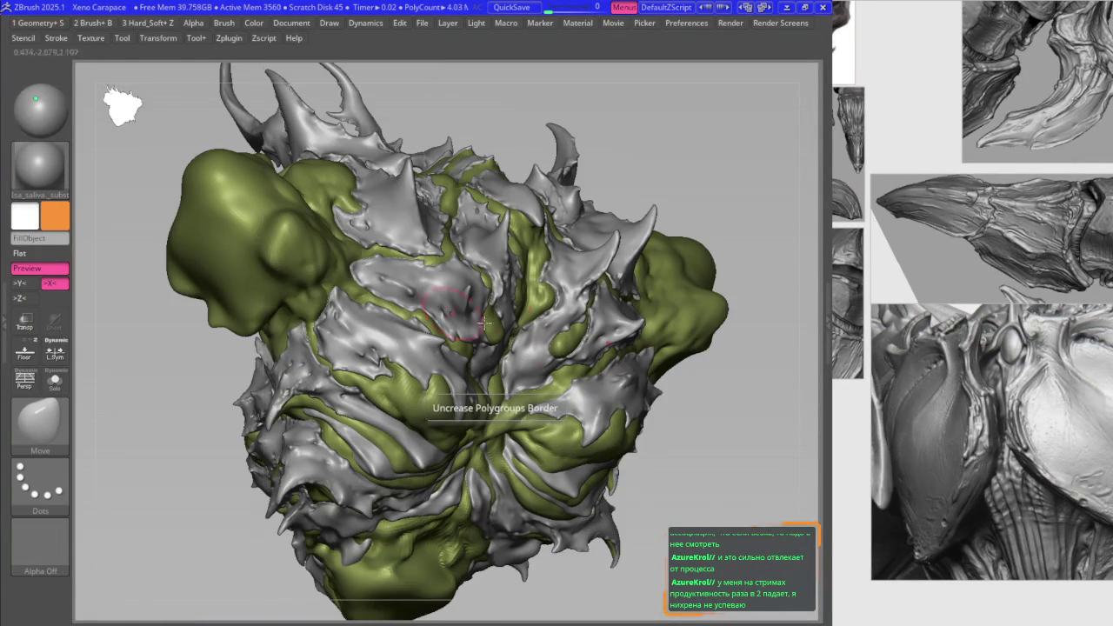
shift+right_drag(382, 326, 408, 331)
scroll(410, 329, up, 5)
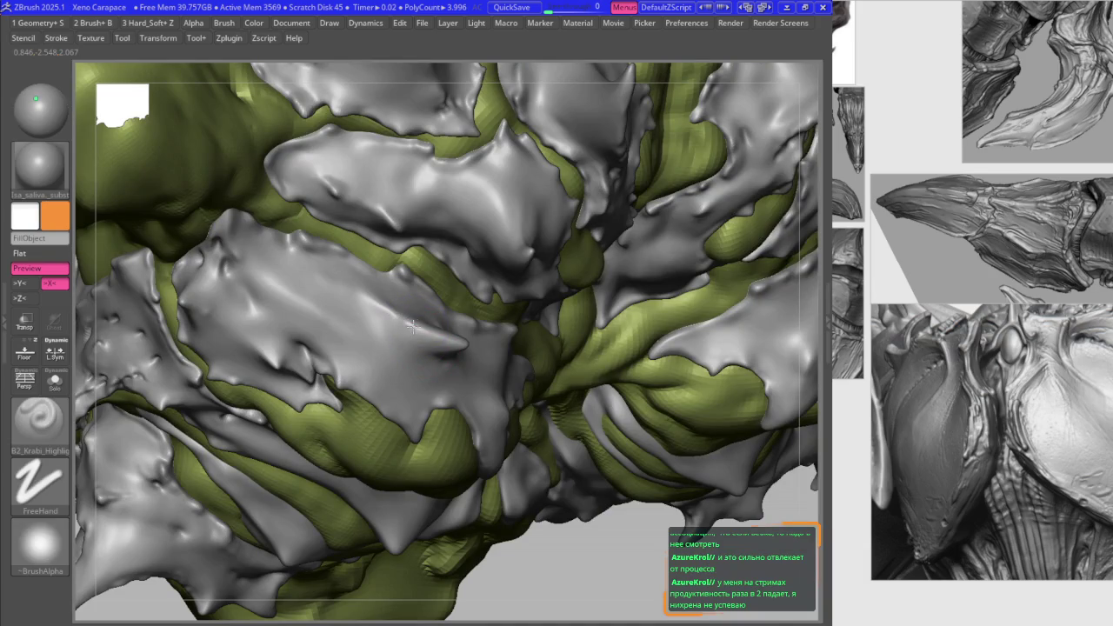
key(b)
key(m)
key(v)
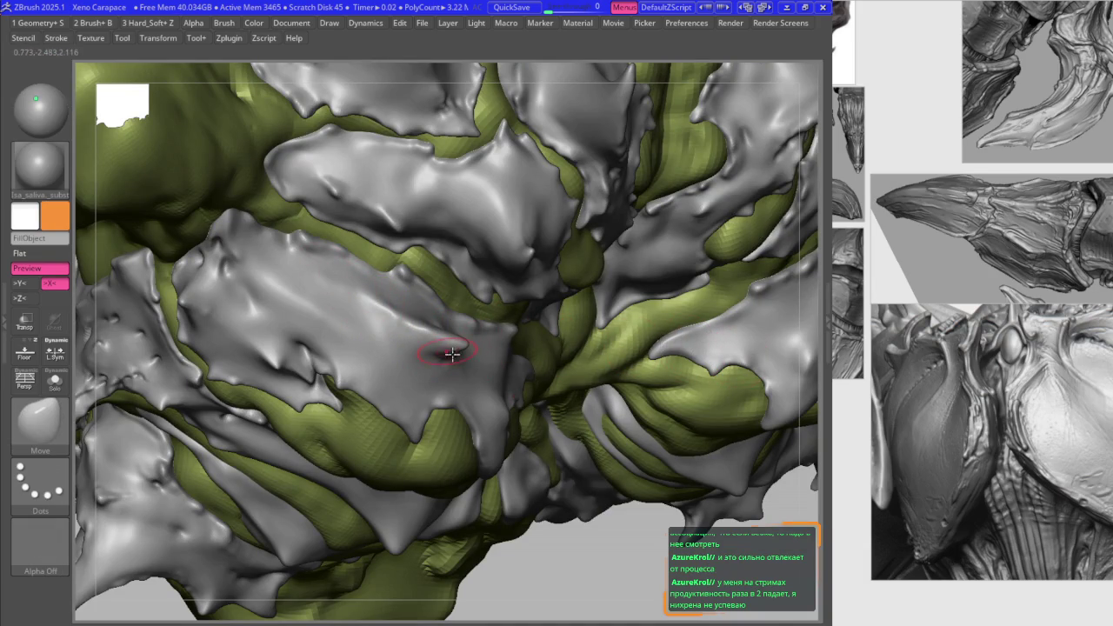
Step: Reshape the large shoulder side plate with Move, then switch to the Extract4 subtool
mouse_move(424, 380)
right_down()
mouse_move(517, 419)
mouse_move(591, 391)
right_up()
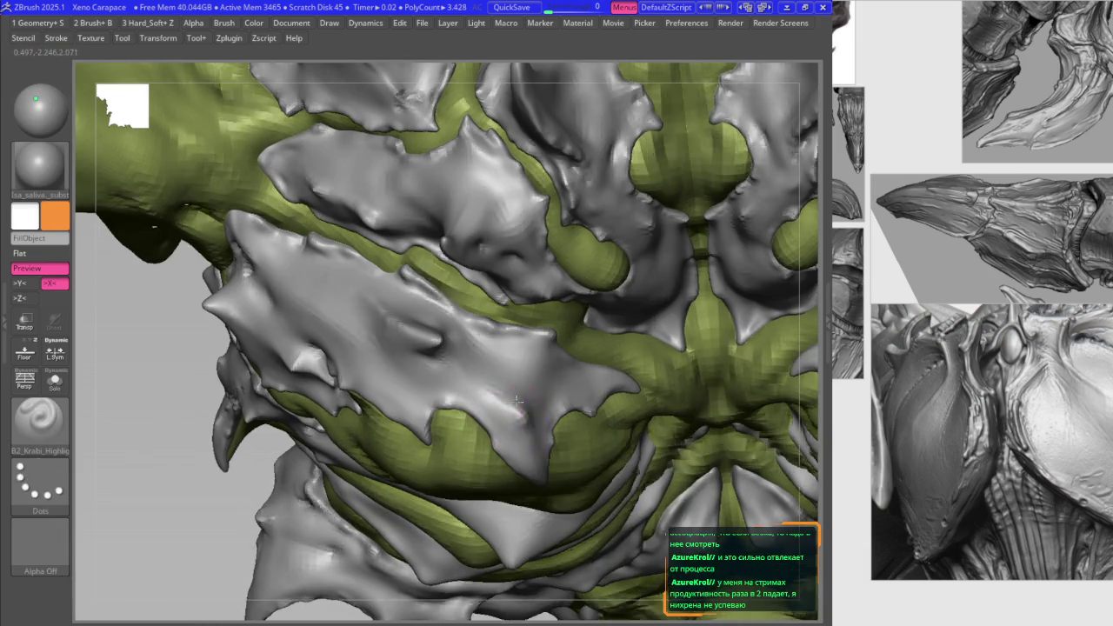
key(b)
key(m)
key(v)
key(1)
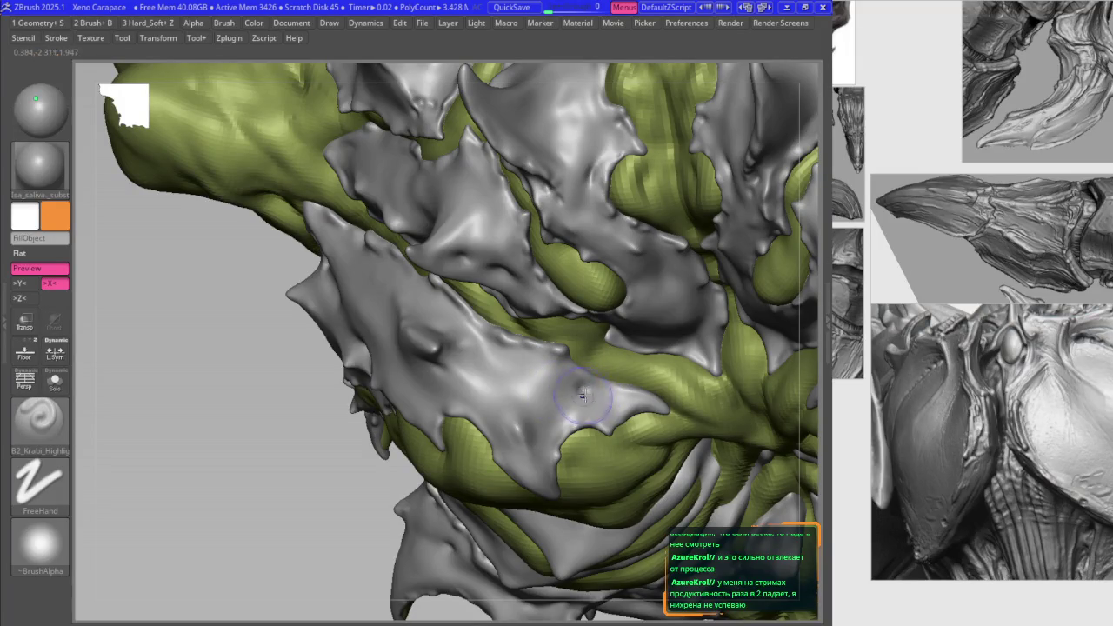
key(f)
mouse_move(586, 388)
right_down()
mouse_move(461, 431)
mouse_move(520, 452)
right_up()
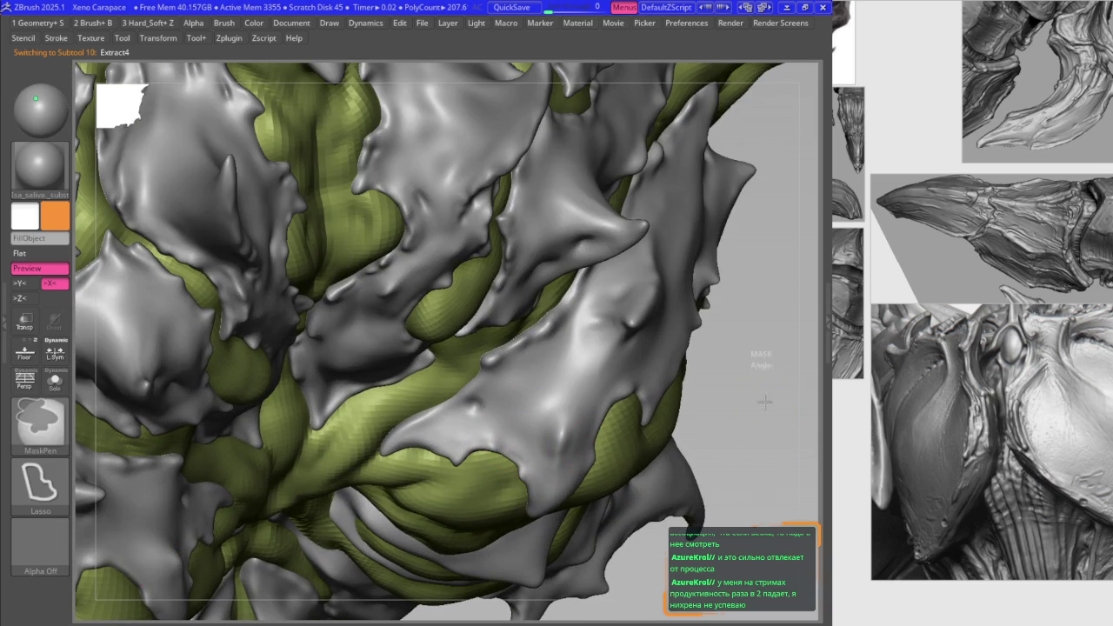
Step: Select the underbody skin subtool and try placing the Transpose gizmo on the plate
key(w)
click(508, 433)
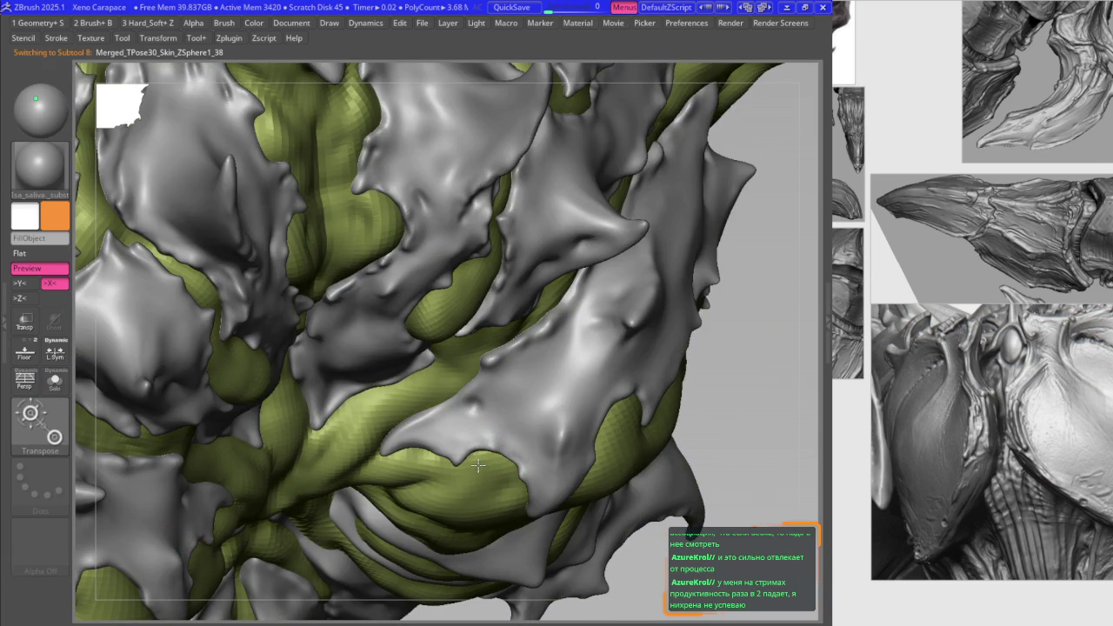
click(478, 466)
click(561, 396)
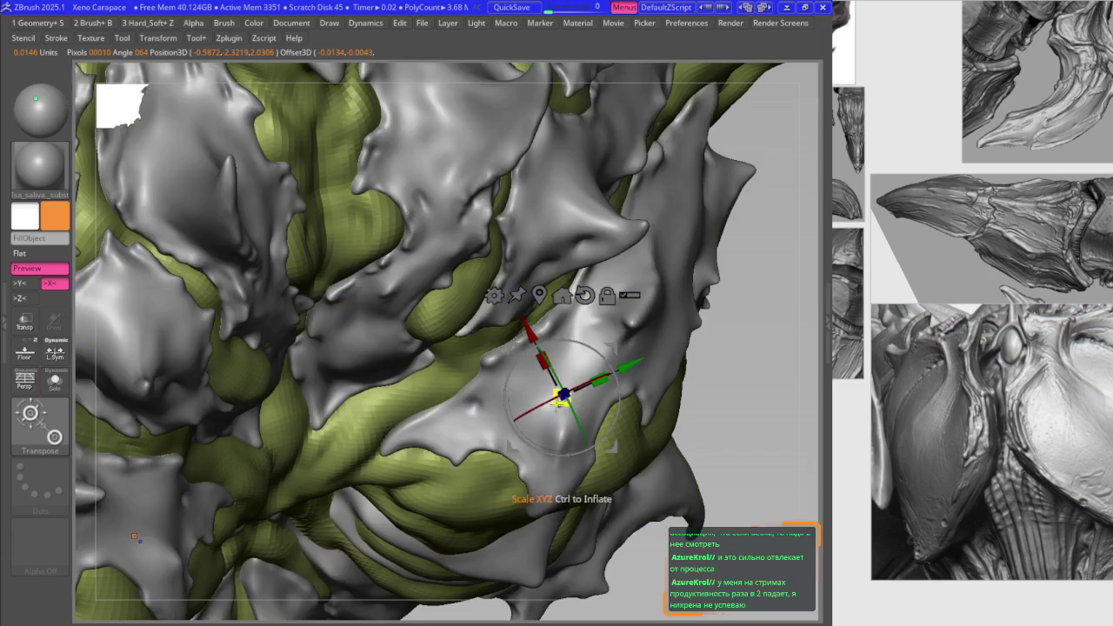
click(484, 418)
key(q)
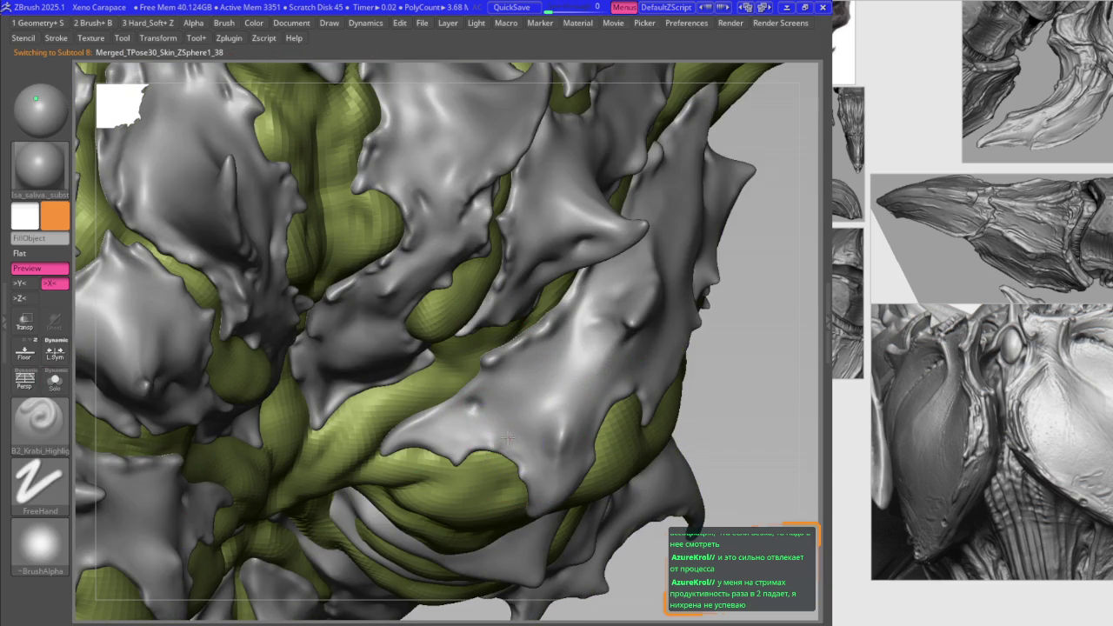
Step: Select the Merged_TPose30_Skin_ZSphere1_38 subtool and nudge plate edges with the Move brush (Dots stroke)
key(f)
key(b)
key(m)
key(v)
mouse_move(387, 539)
alt+right_down()
mouse_move(388, 470)
mouse_move(419, 426)
alt+right_up()
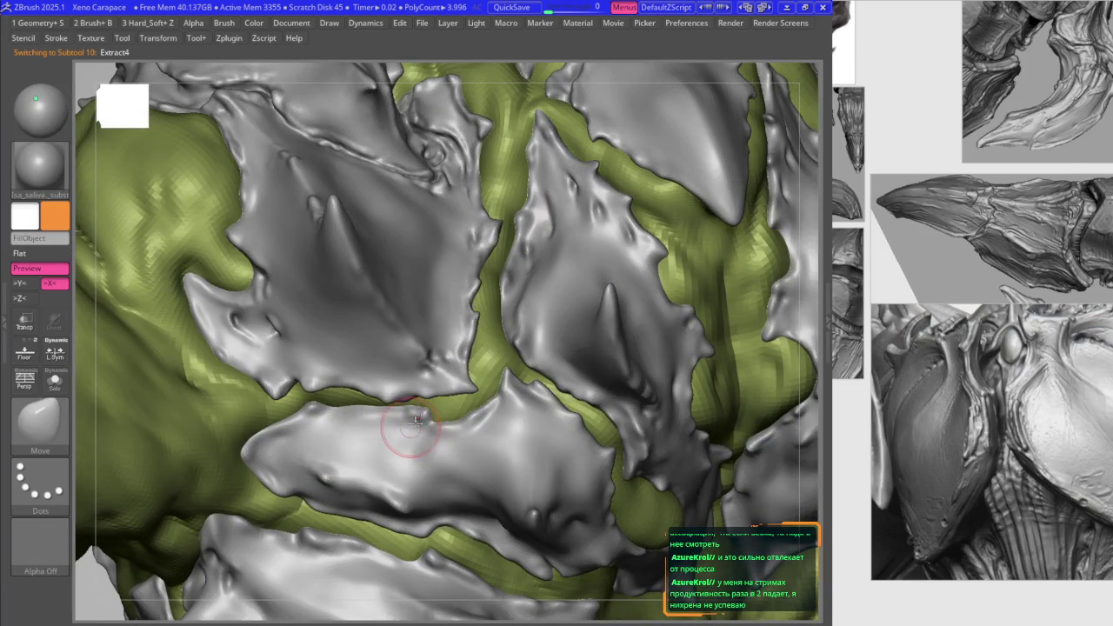
alt+click(407, 429)
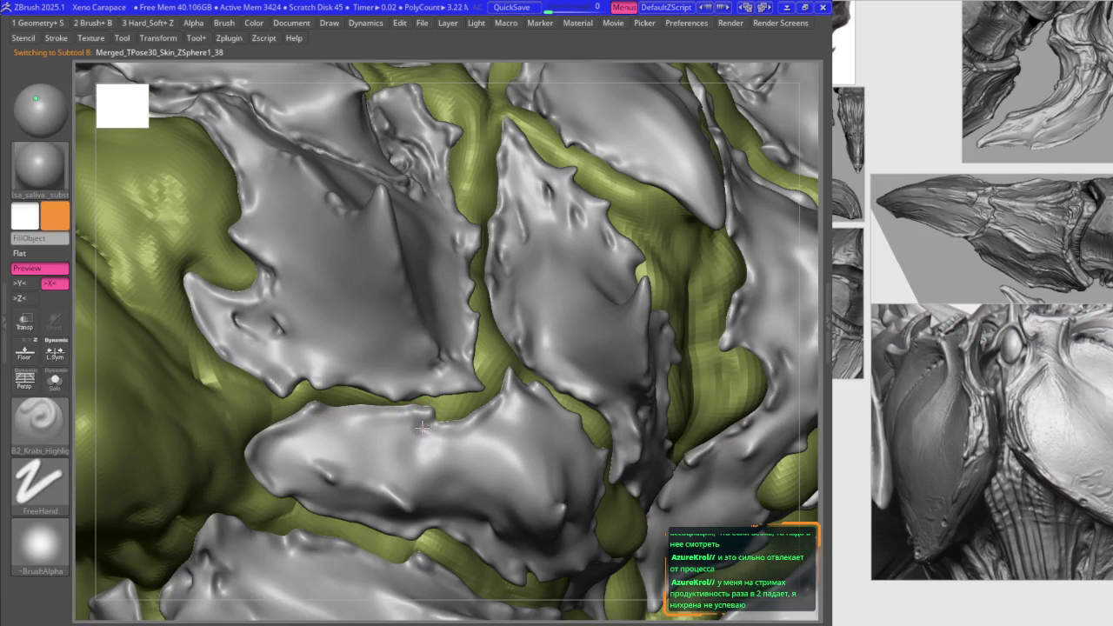
mouse_move(421, 426)
right_down()
mouse_move(333, 345)
mouse_move(385, 279)
right_up()
key(f)
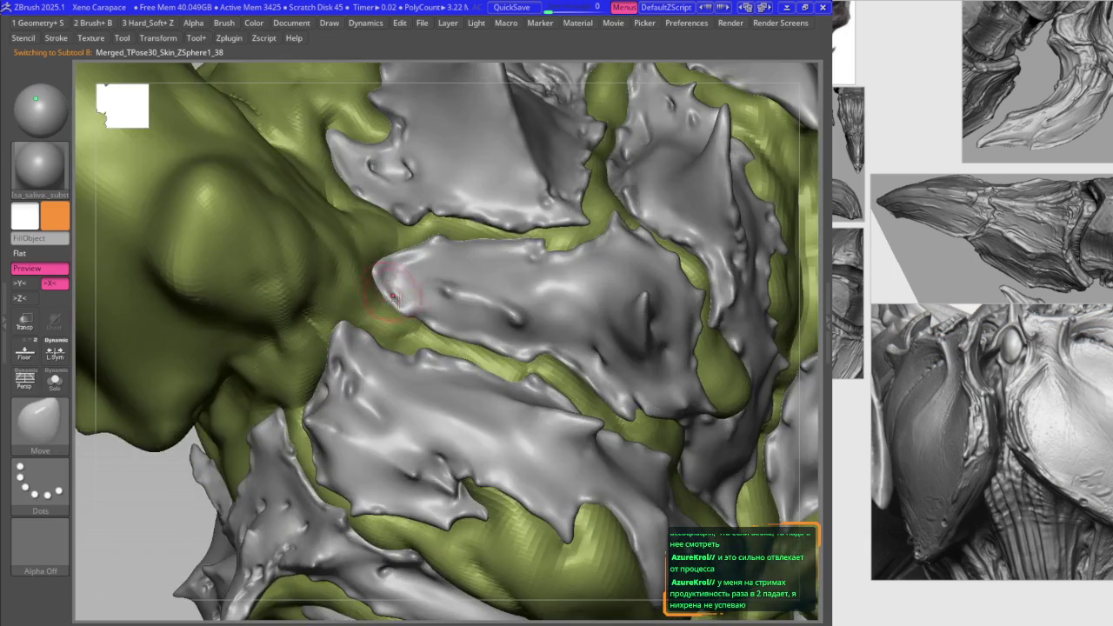
key(f)
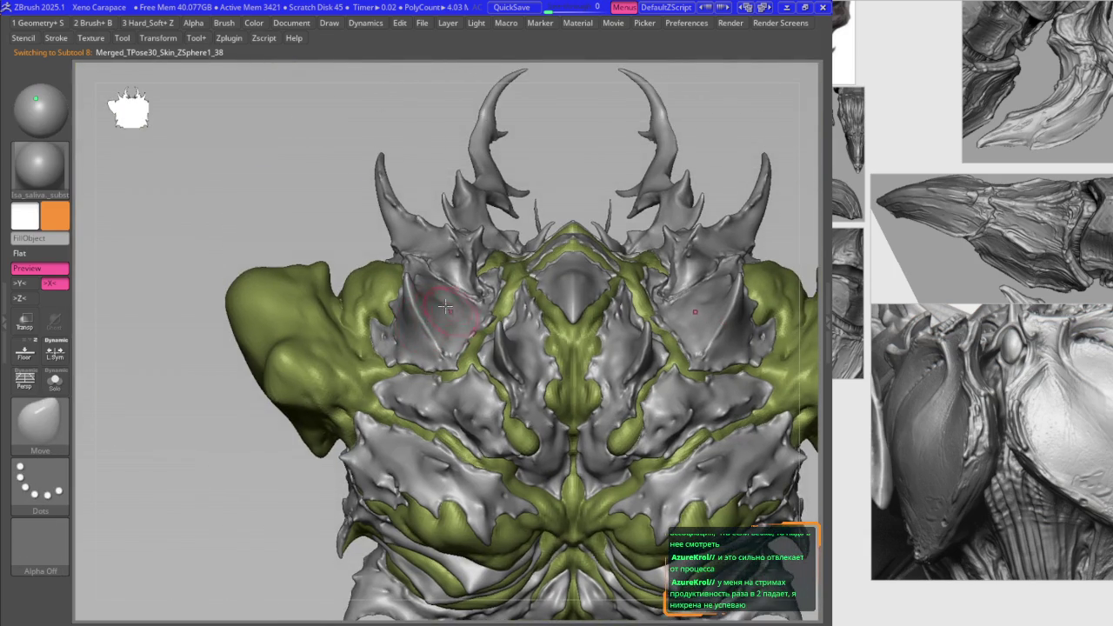
mouse_move(430, 224)
right_down()
mouse_move(423, 261)
mouse_move(461, 339)
mouse_move(448, 330)
right_up()
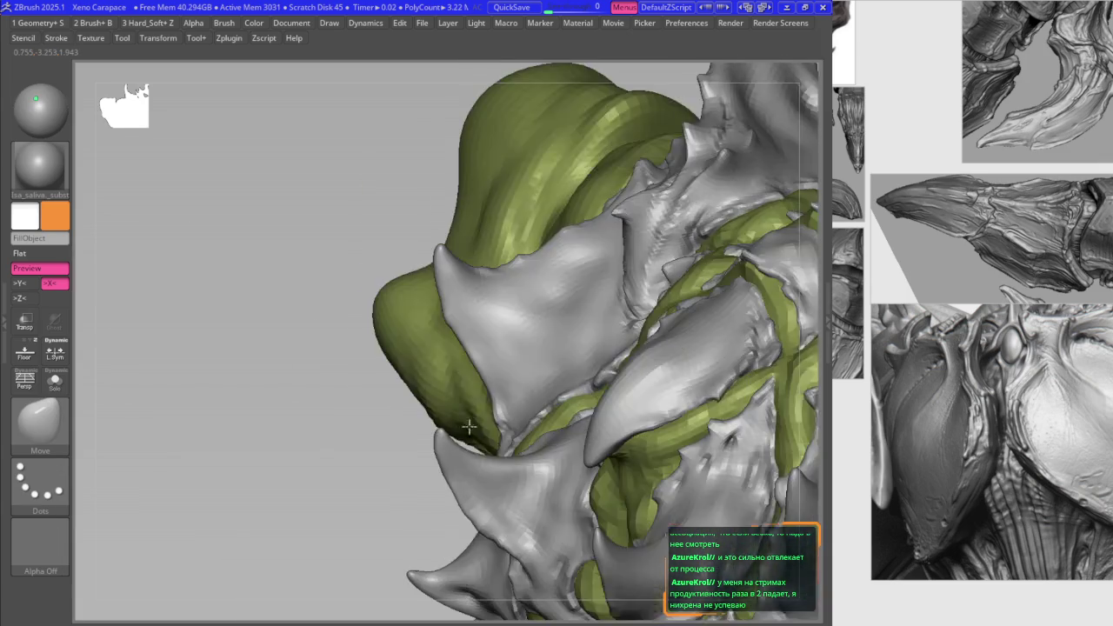
Step: Orbit around the back spikes and horns to inspect the horn crease and base
mouse_move(501, 427)
right_down()
mouse_move(442, 310)
mouse_move(380, 277)
mouse_move(438, 257)
mouse_move(416, 304)
right_up()
key(space)
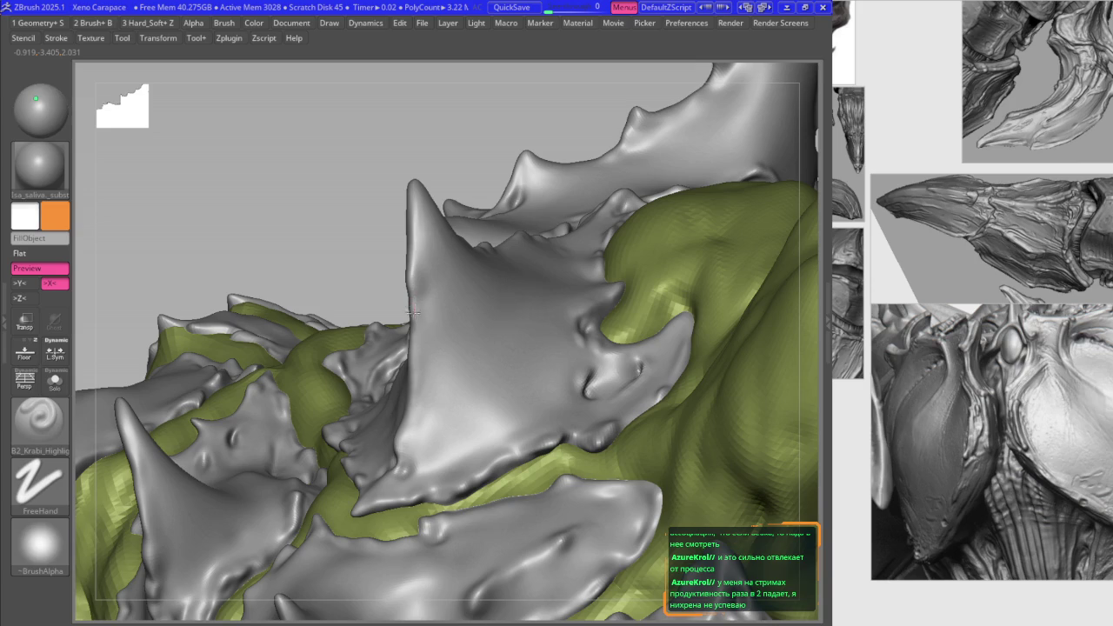
mouse_move(408, 344)
right_down()
mouse_move(397, 263)
mouse_move(444, 272)
mouse_move(488, 316)
mouse_move(447, 252)
right_up()
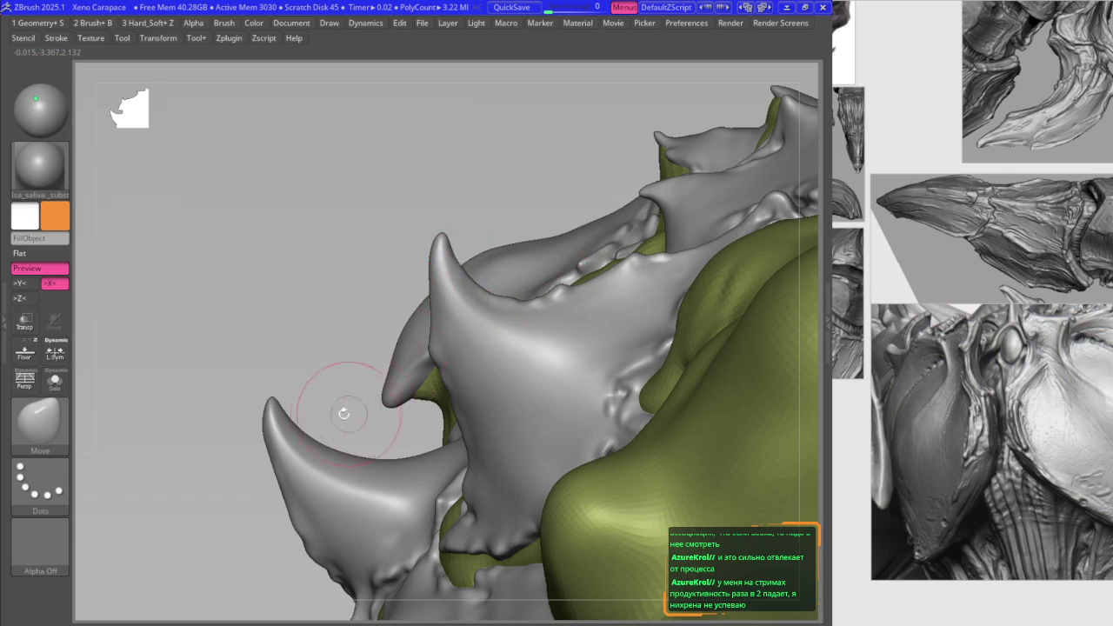
right_drag(344, 413, 389, 333)
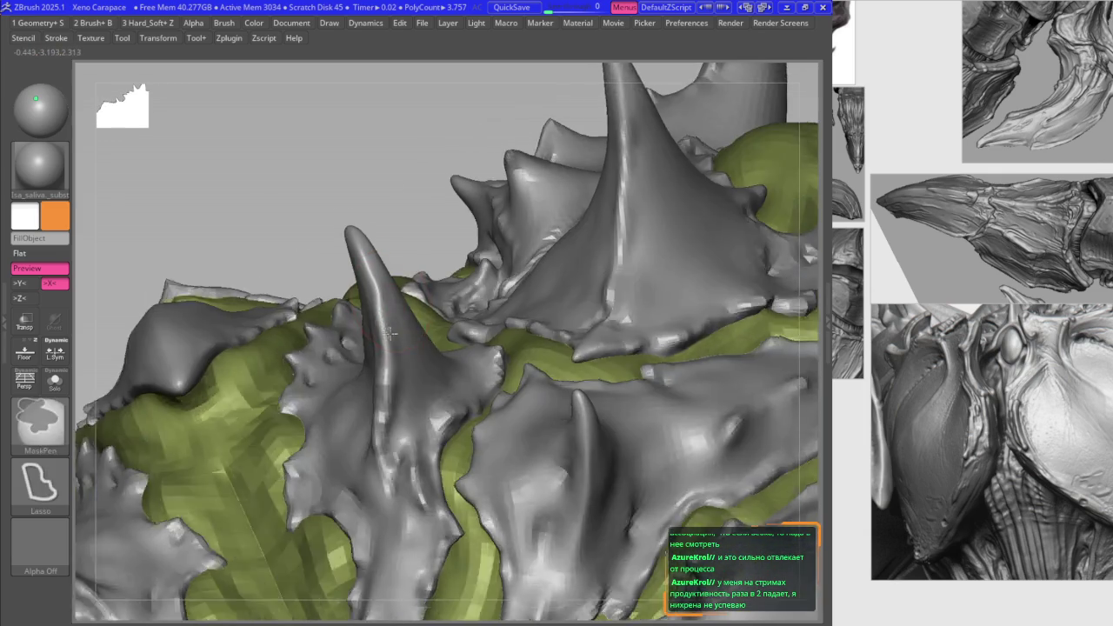
right_drag(389, 333, 374, 326)
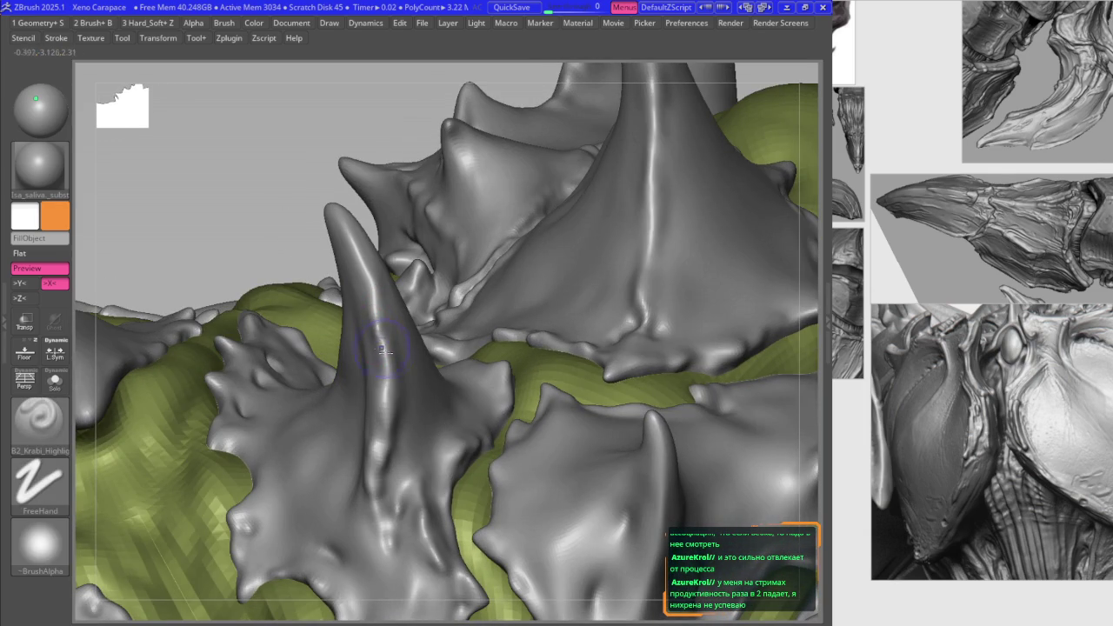
right_drag(386, 395, 373, 348)
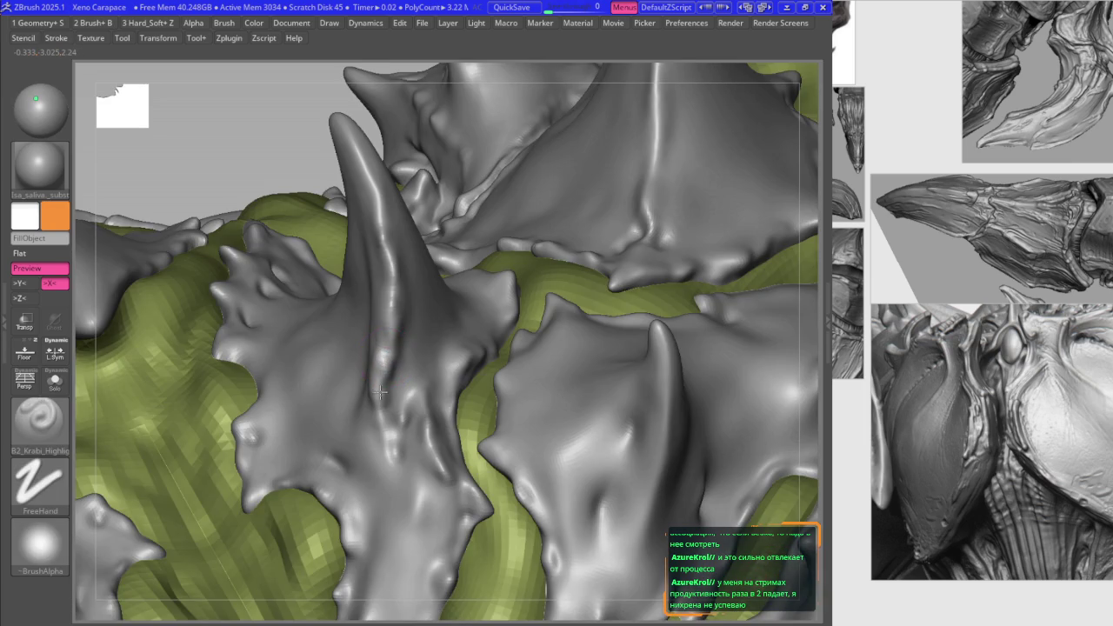
mouse_move(382, 430)
right_down()
mouse_move(392, 445)
mouse_move(396, 380)
right_up()
right_drag(410, 293, 427, 299)
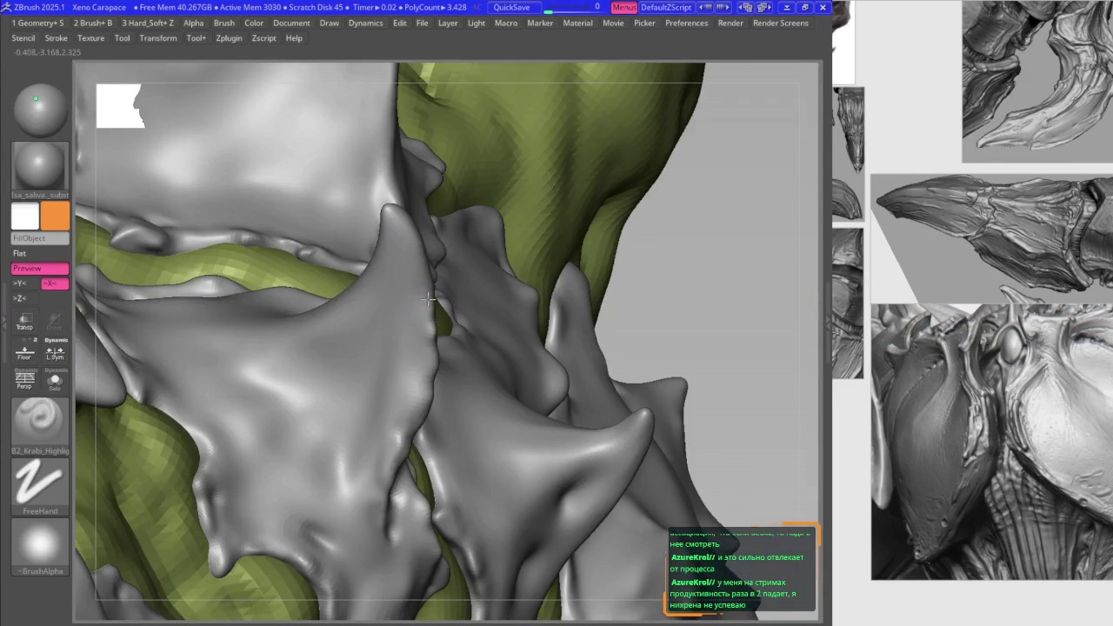
right_drag(395, 206, 397, 210)
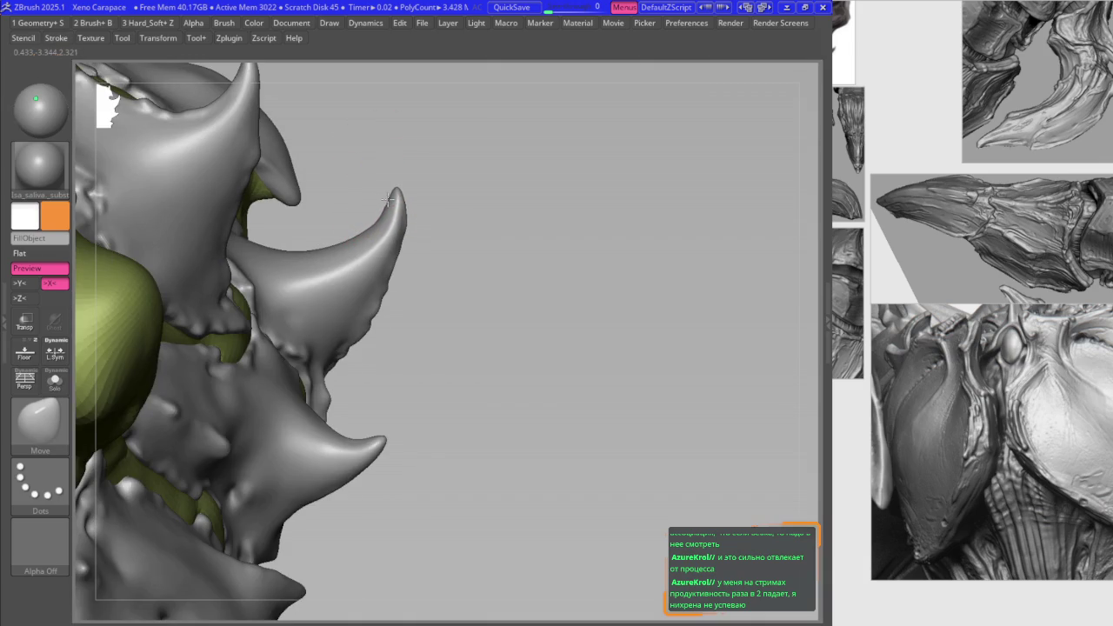
right_drag(387, 218, 439, 295)
mouse_move(442, 359)
ctrl+right_down()
mouse_move(444, 326)
mouse_move(351, 328)
mouse_move(397, 318)
mouse_move(441, 328)
mouse_move(423, 249)
mouse_move(424, 316)
mouse_move(432, 303)
ctrl+right_up()
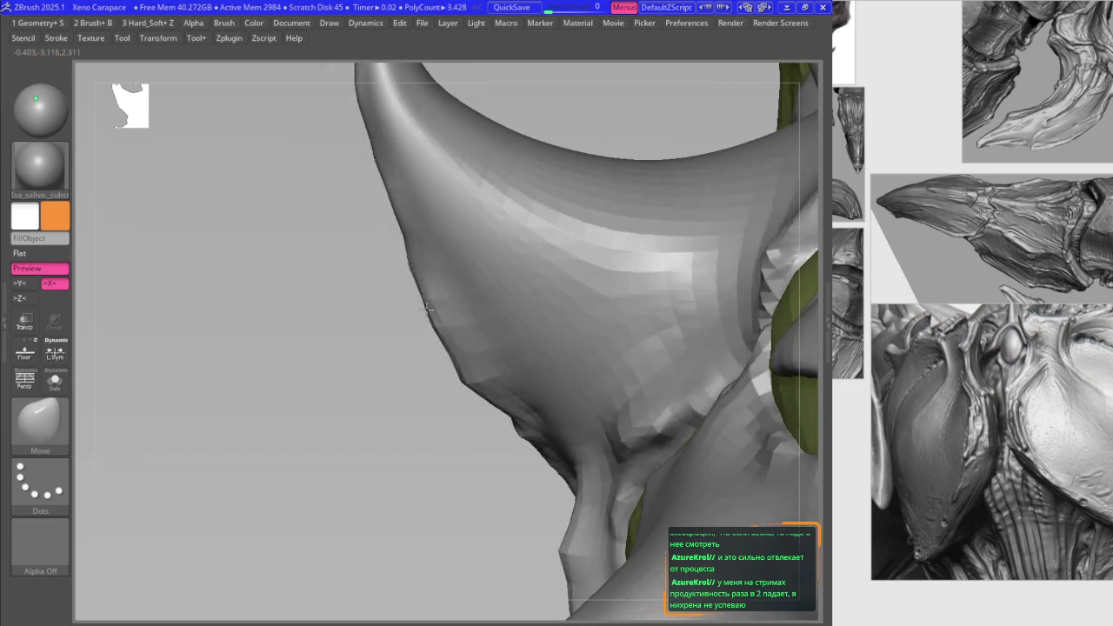
right_drag(510, 442, 464, 405)
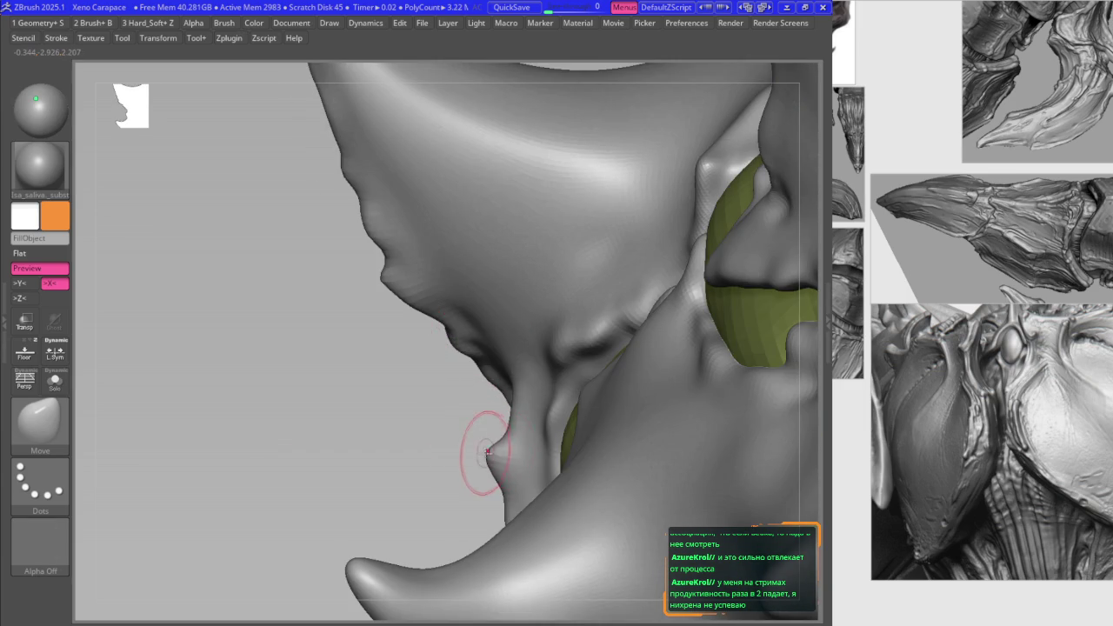
Step: Pull the small bump under the horn, reshape the horn tip and nudge the plate wall edge
drag(492, 441, 491, 448)
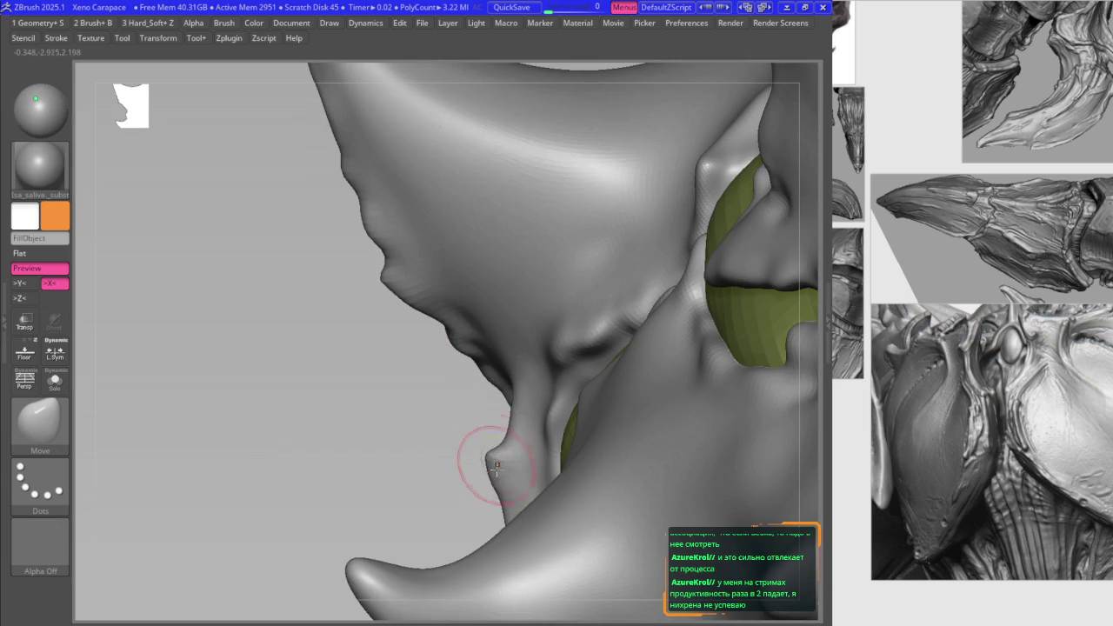
right_drag(474, 459, 484, 461)
right_drag(581, 432, 461, 401)
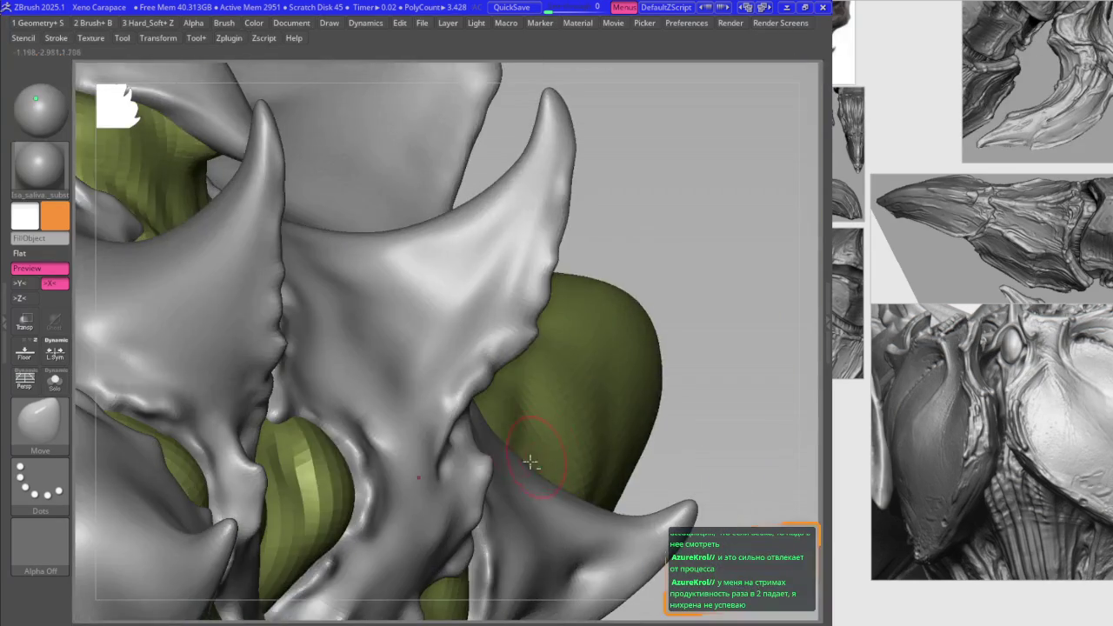
mouse_move(461, 441)
right_down()
mouse_move(460, 397)
mouse_move(472, 447)
right_up()
mouse_move(460, 398)
right_down()
mouse_move(474, 407)
mouse_move(559, 343)
mouse_move(576, 360)
right_up()
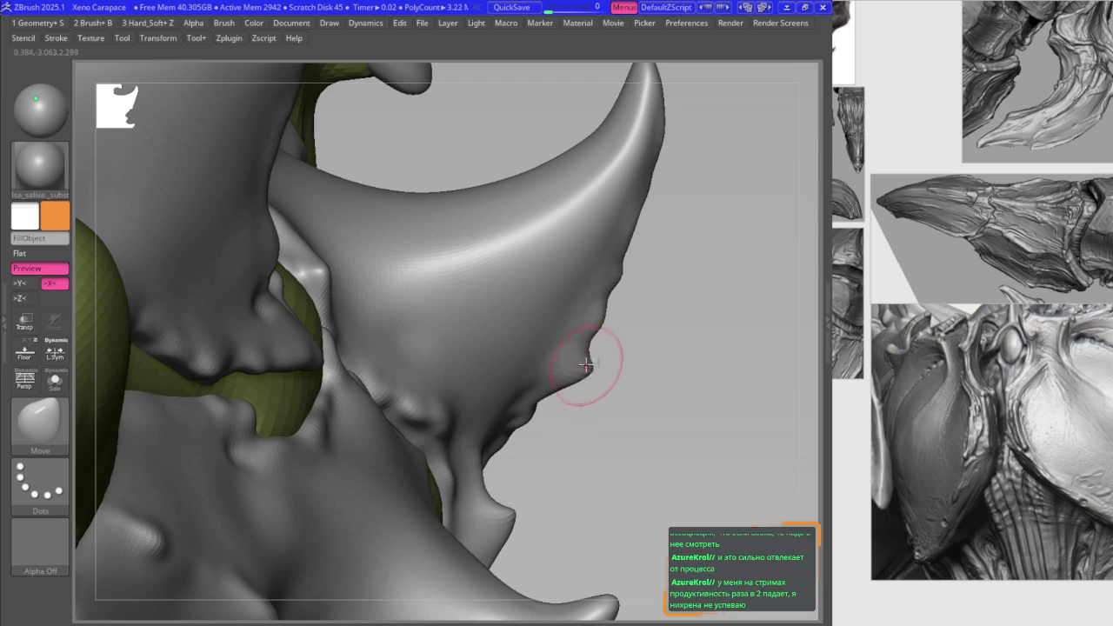
right_drag(596, 318, 559, 320)
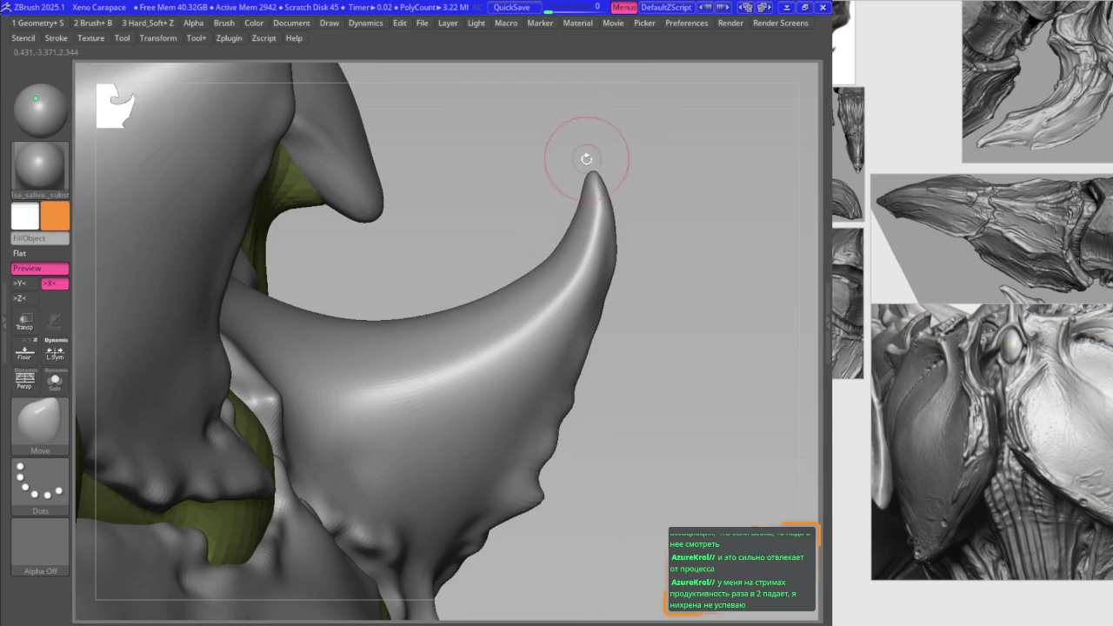
mouse_move(591, 185)
right_down()
mouse_move(621, 286)
mouse_move(589, 298)
mouse_move(615, 309)
right_up()
drag(615, 309, 609, 313)
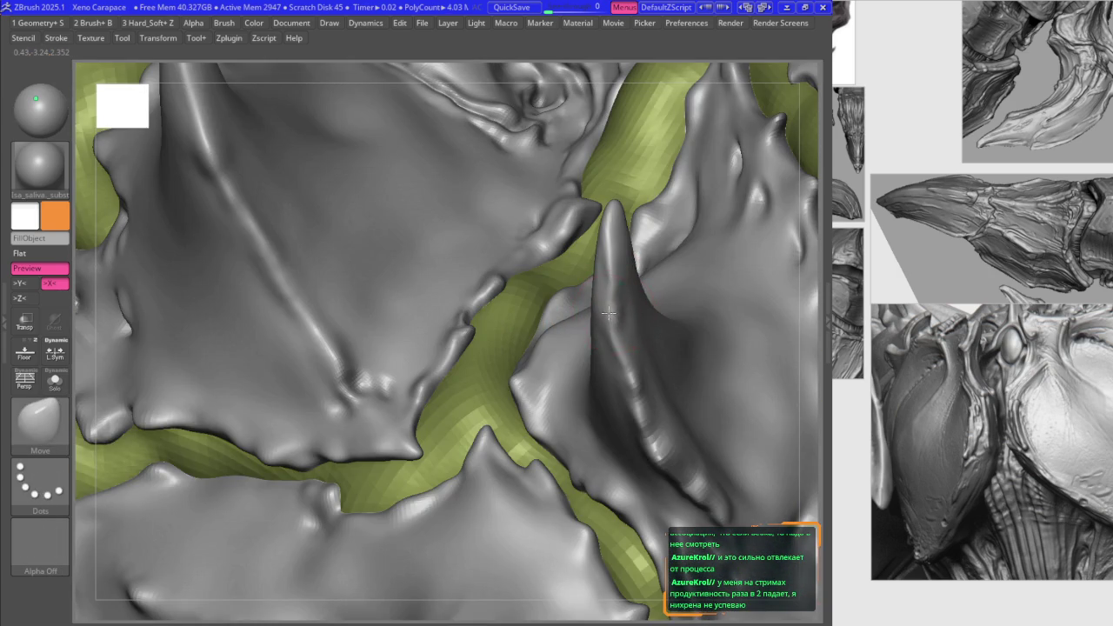
drag(485, 420, 518, 407)
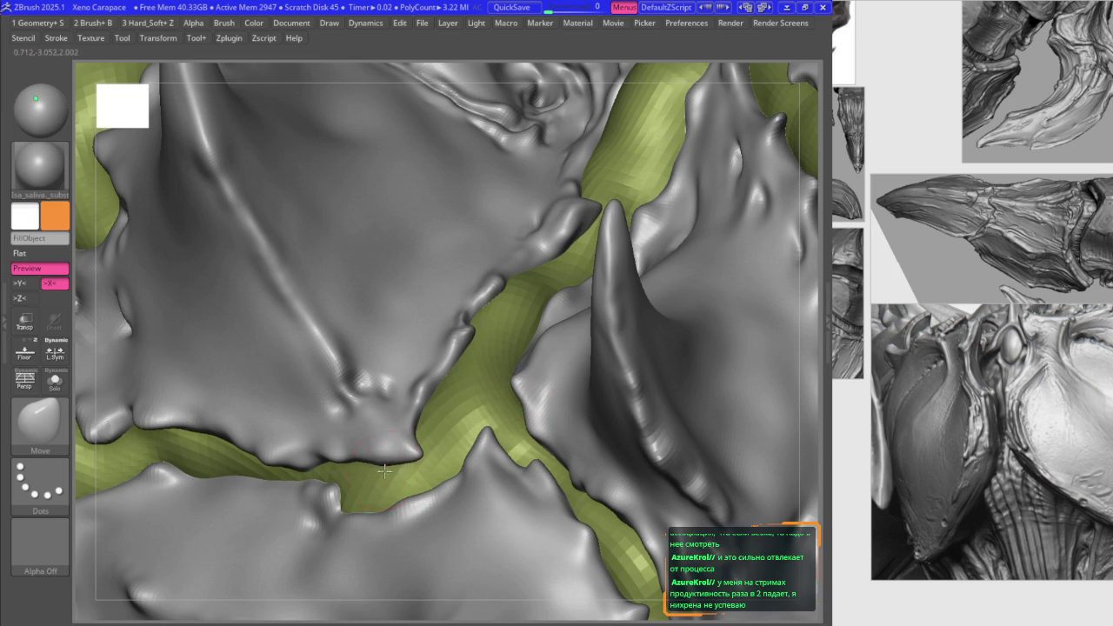
Step: Try the Krabi brush, return to Move, and review the carapace from side and three-quarter views
key(2)
key(1)
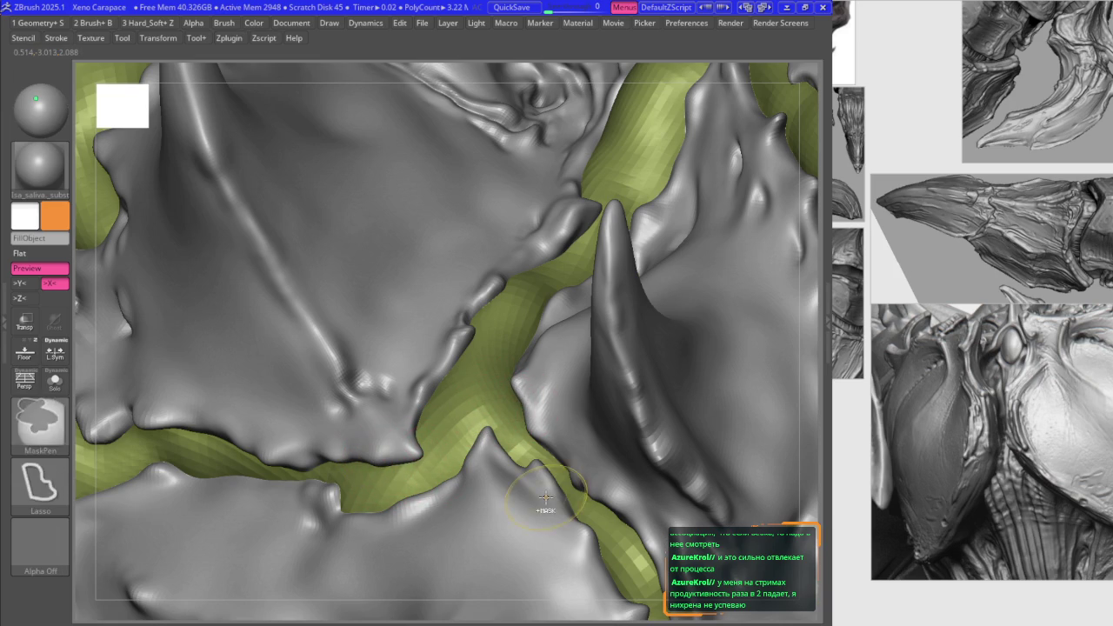
drag(517, 367, 528, 287)
right_drag(475, 397, 385, 390)
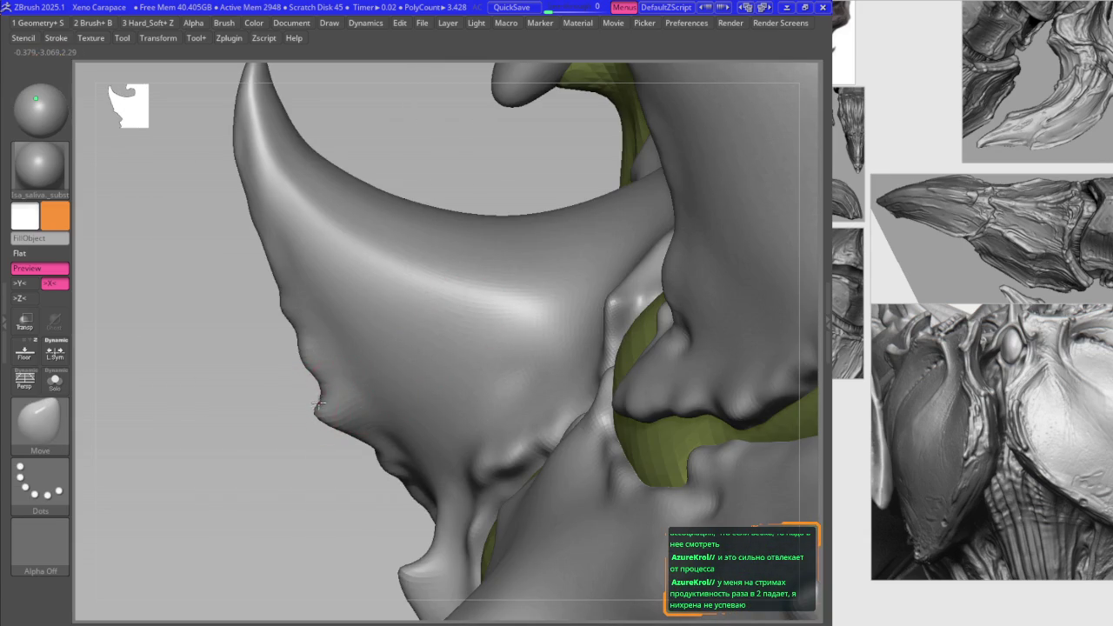
mouse_move(365, 323)
right_down()
mouse_move(400, 270)
mouse_move(360, 273)
right_up()
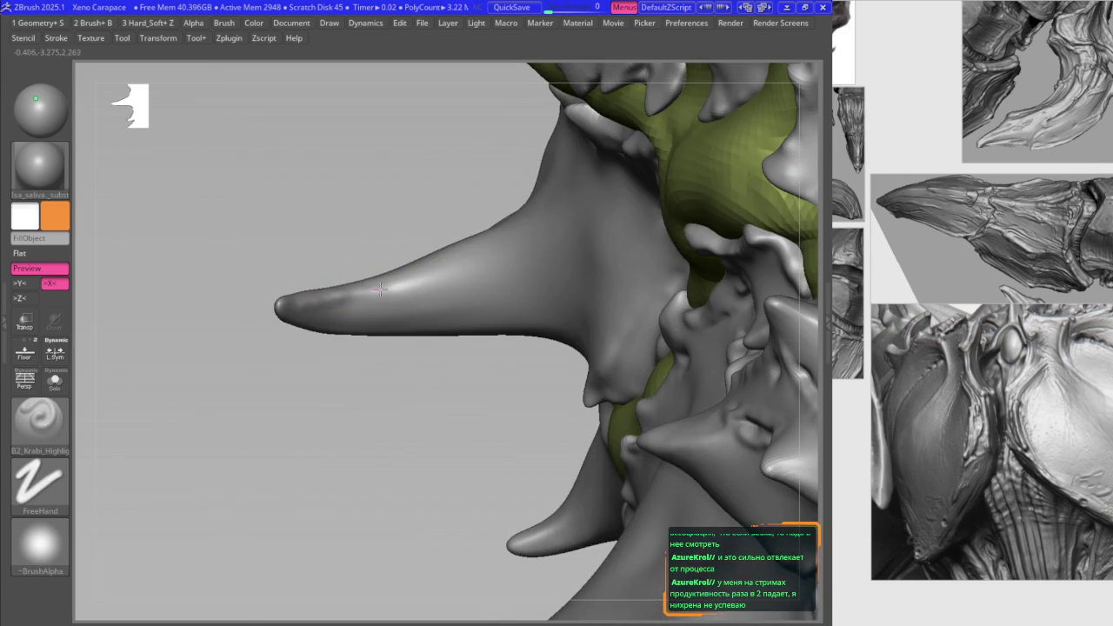
right_drag(576, 217, 442, 293)
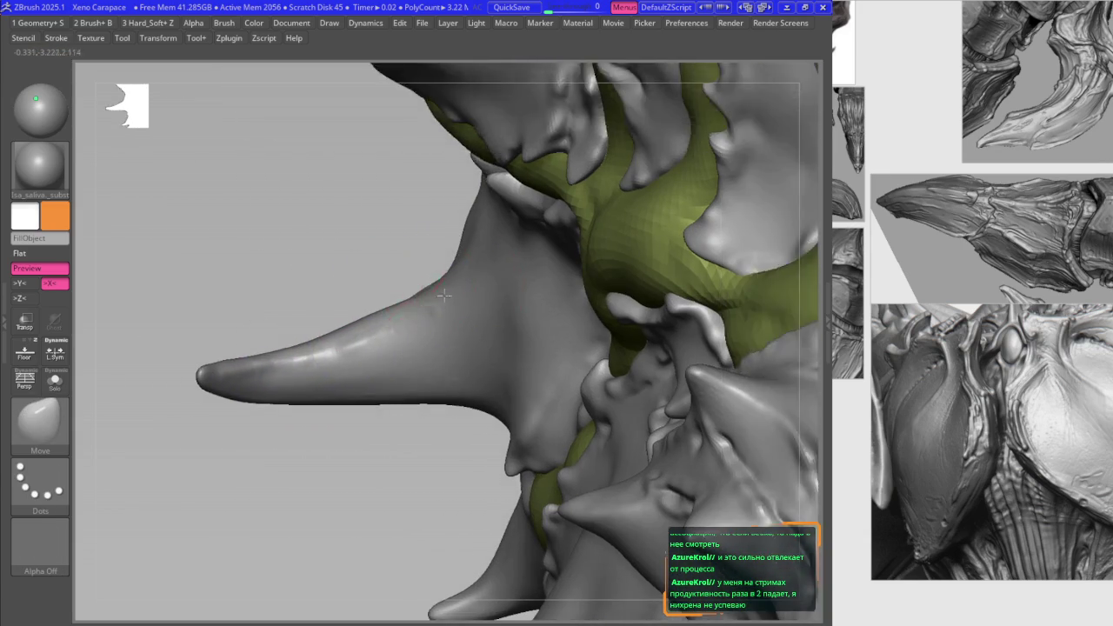
key(m)
mouse_move(510, 266)
right_down()
mouse_move(472, 273)
mouse_move(430, 302)
mouse_move(439, 273)
right_up()
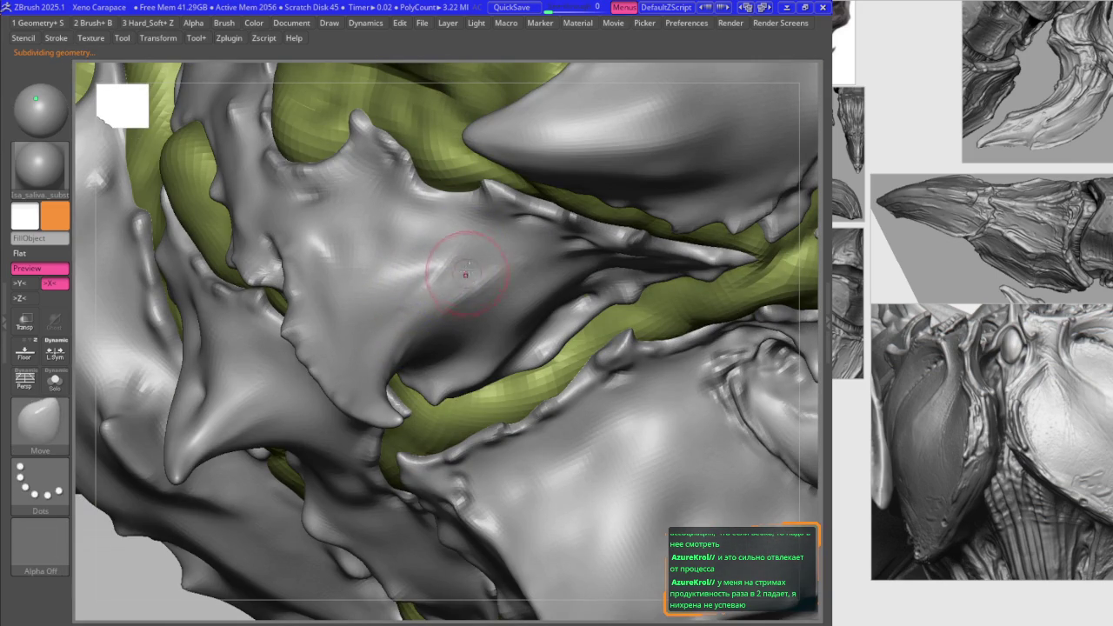
Step: Pull out the side plate's shape with the Move brush at a higher subdivision level
mouse_move(387, 299)
right_down()
mouse_move(415, 271)
mouse_move(315, 252)
mouse_move(374, 195)
mouse_move(373, 261)
mouse_move(446, 310)
right_up()
key(ctrl)
right_drag(470, 273, 497, 357)
key(ctrl)
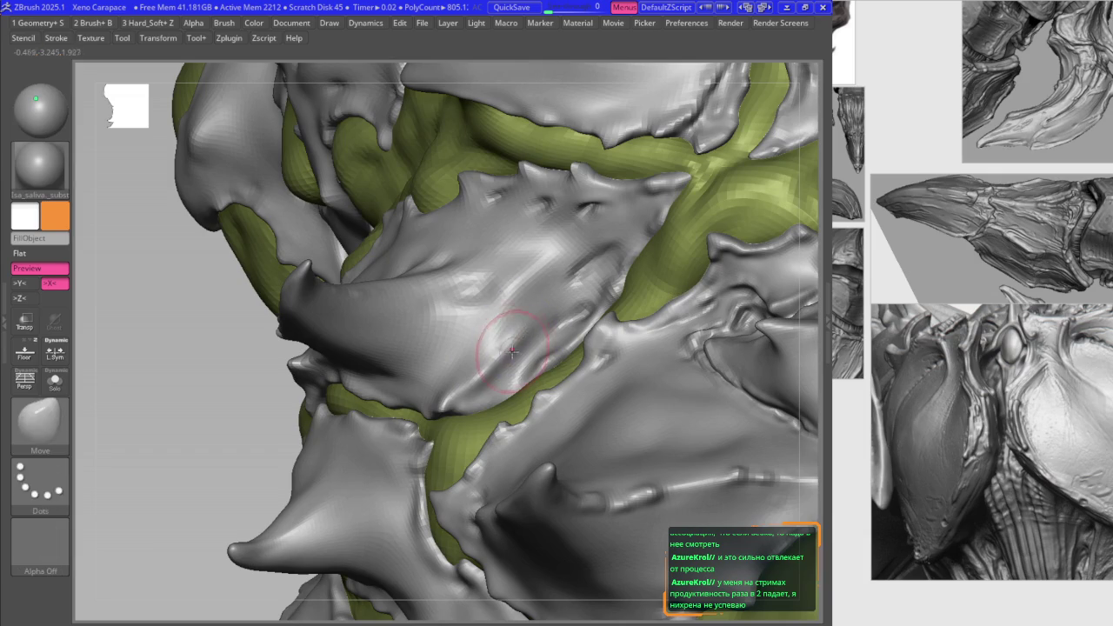
key(ctrl)
mouse_move(517, 357)
right_down()
mouse_move(492, 391)
mouse_move(473, 370)
right_up()
key(b)
key(m)
key(v)
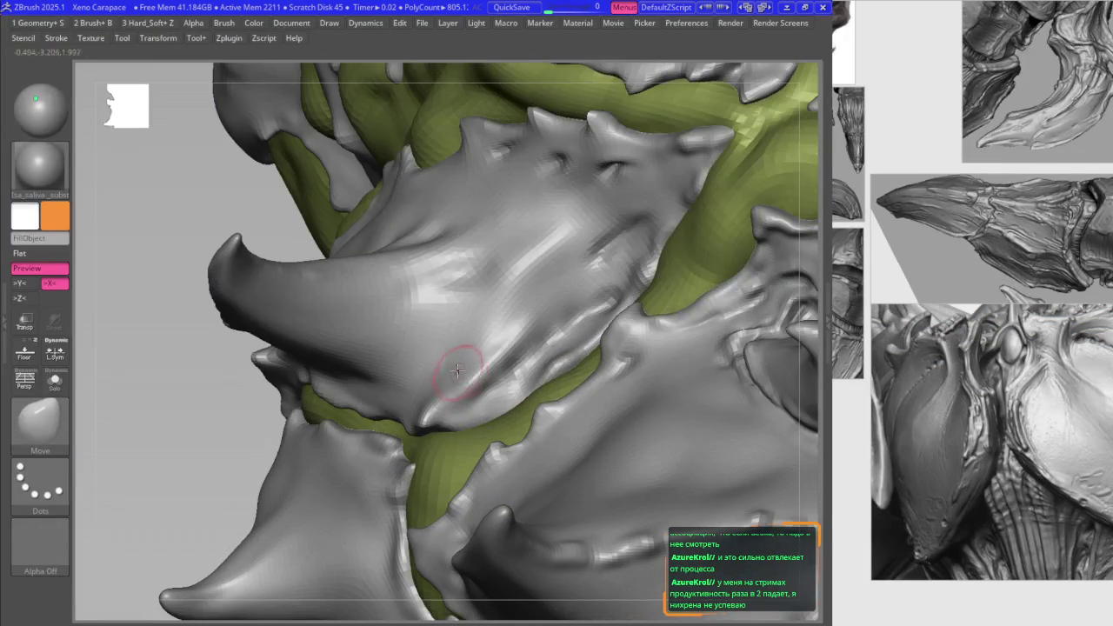
key(b)
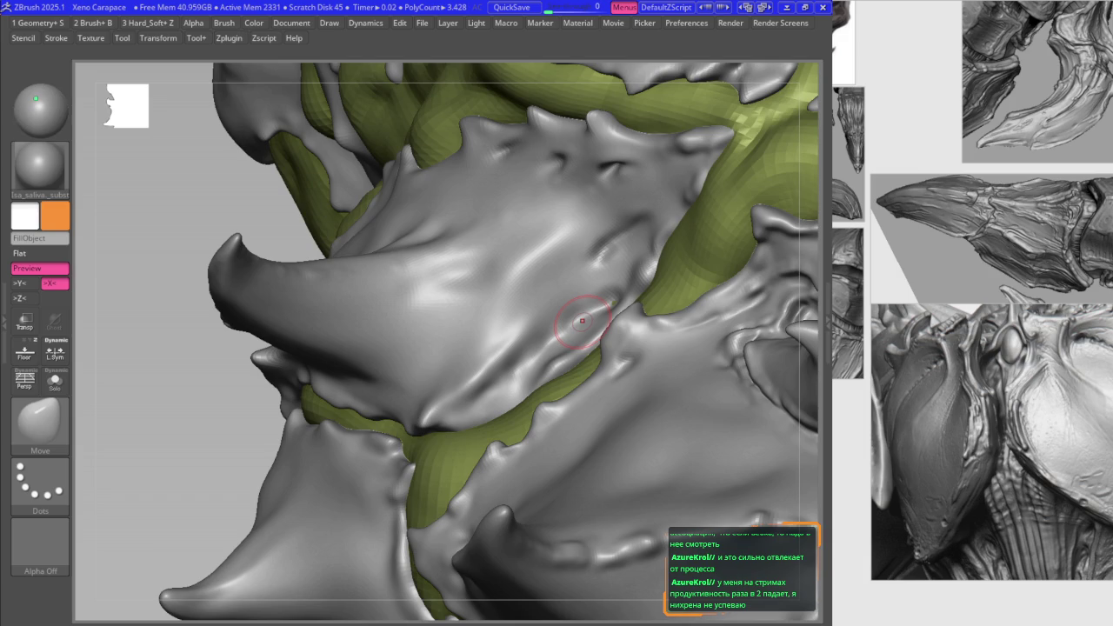
Step: Smooth the side plate so its spikes blend into the surface
mouse_move(589, 211)
right_down()
mouse_move(616, 222)
mouse_move(597, 248)
mouse_move(398, 278)
right_up()
key(b)
click(650, 309)
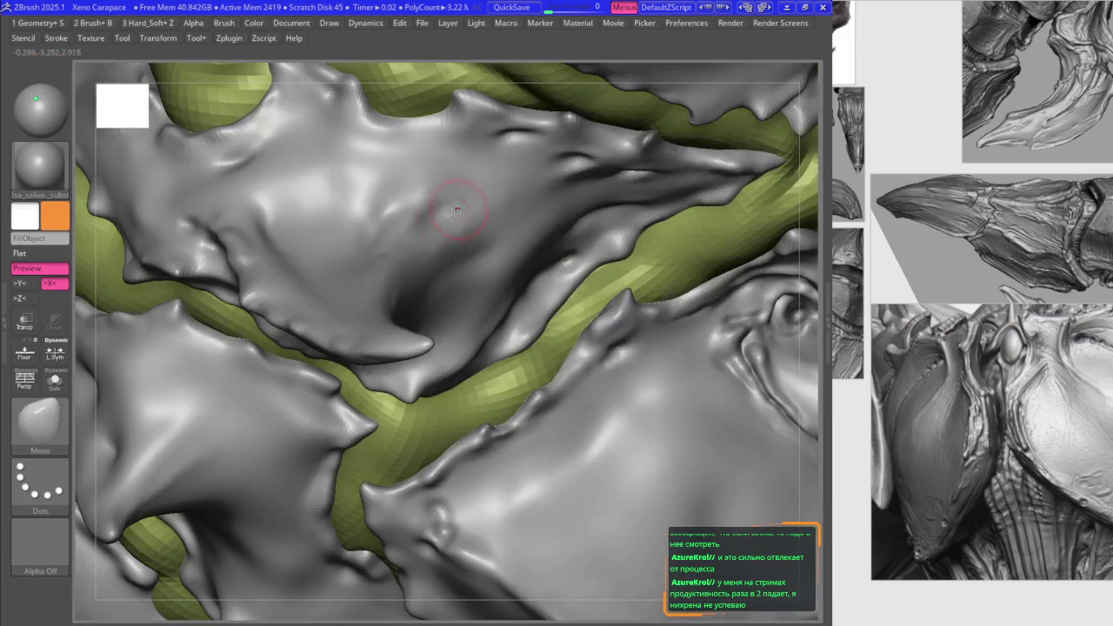
mouse_move(519, 200)
right_down()
mouse_move(455, 212)
mouse_move(386, 251)
right_up()
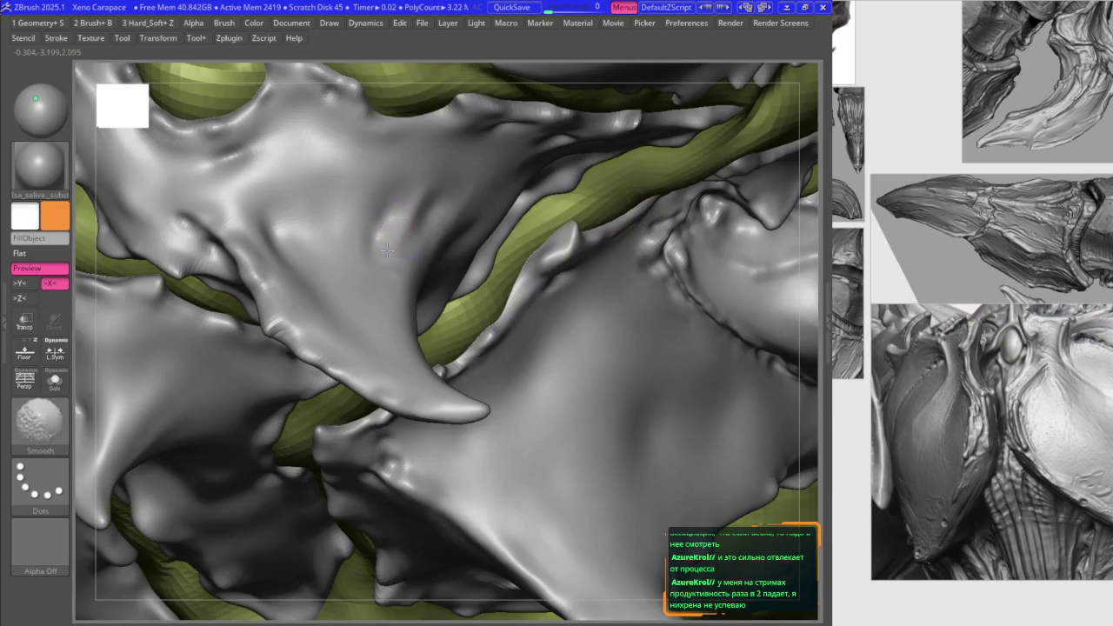
Step: Reshape the plate into a tapered point with the Move brush, alternating with smoothing
key(b)
key(m)
key(v)
mouse_move(364, 263)
right_down()
mouse_move(352, 272)
mouse_move(316, 241)
mouse_move(412, 298)
mouse_move(511, 301)
mouse_move(567, 340)
mouse_move(567, 361)
right_up()
key(space)
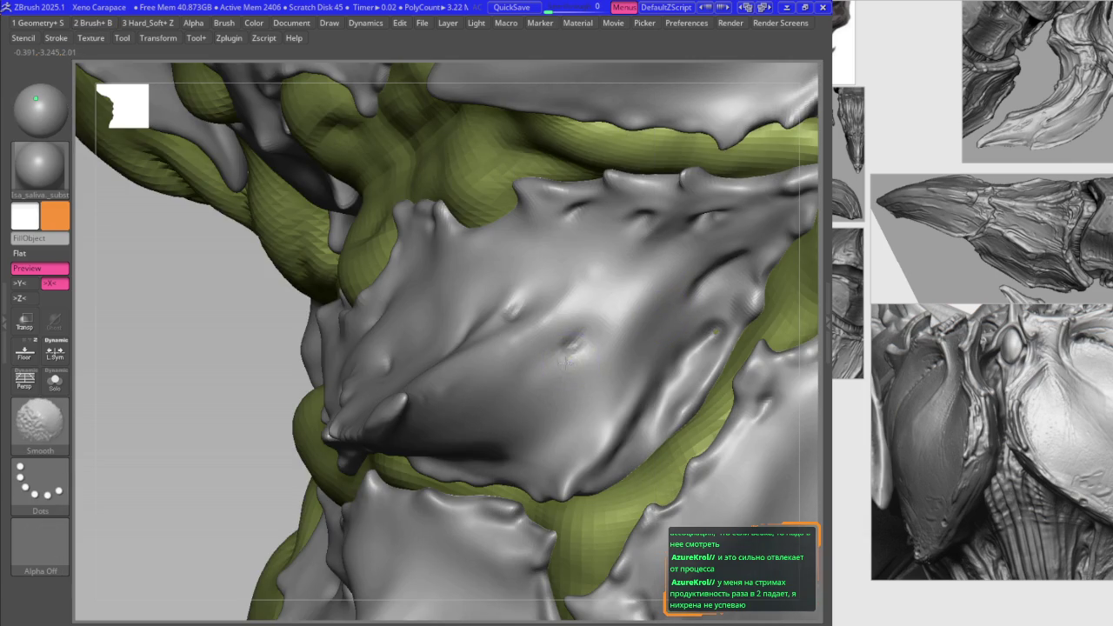
key(space)
click(486, 383)
mouse_move(466, 386)
right_down()
mouse_move(473, 295)
mouse_move(569, 395)
right_up()
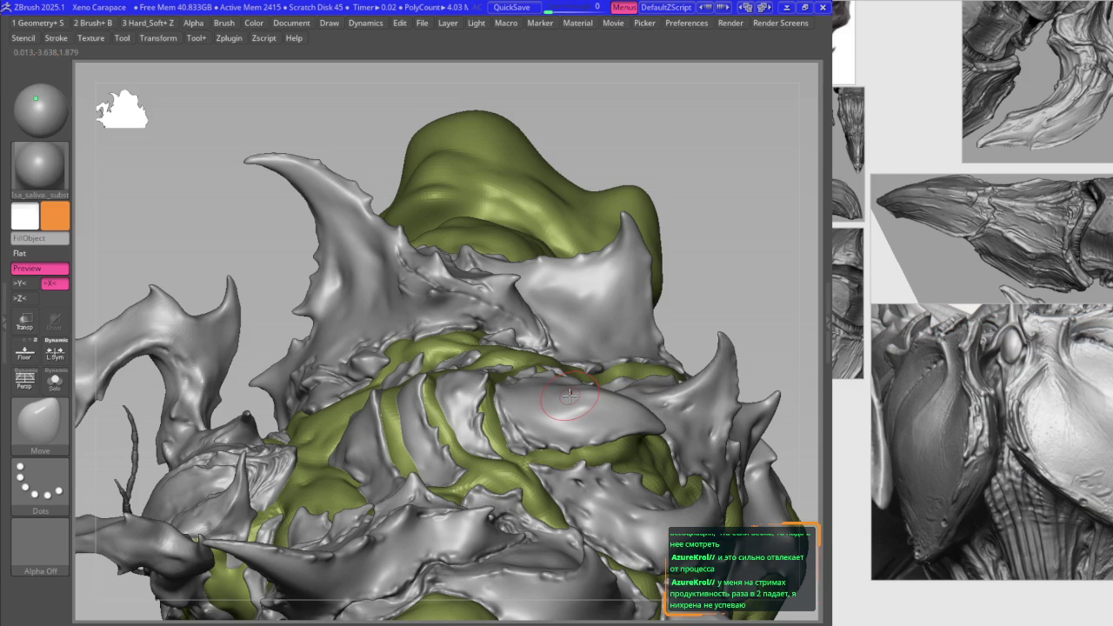
Step: Zoom in on the back plate and step up through subdivision levels using the Move brush
mouse_move(609, 339)
ctrl+right_down()
mouse_move(658, 341)
mouse_move(566, 288)
ctrl+right_up()
key(ctrl+d)
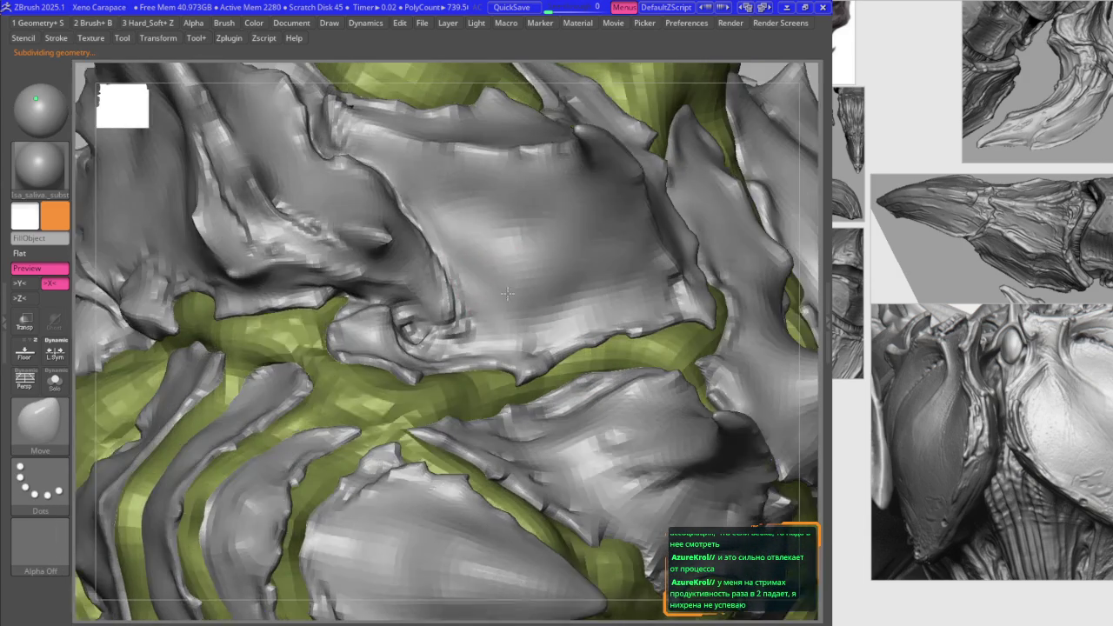
key(b)
key(m)
key(v)
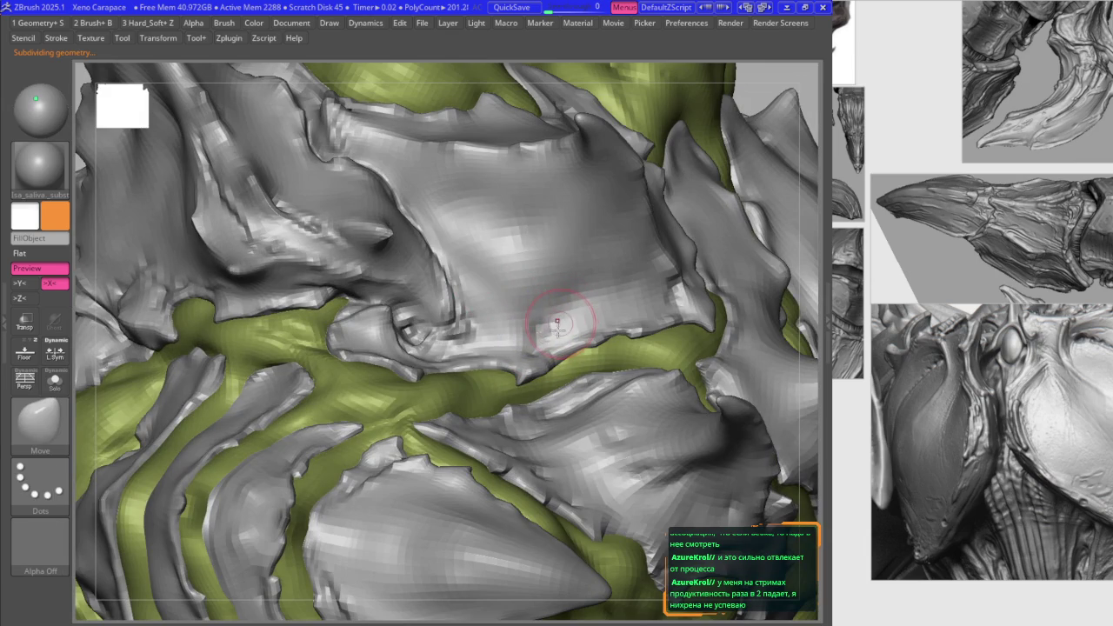
key(d)
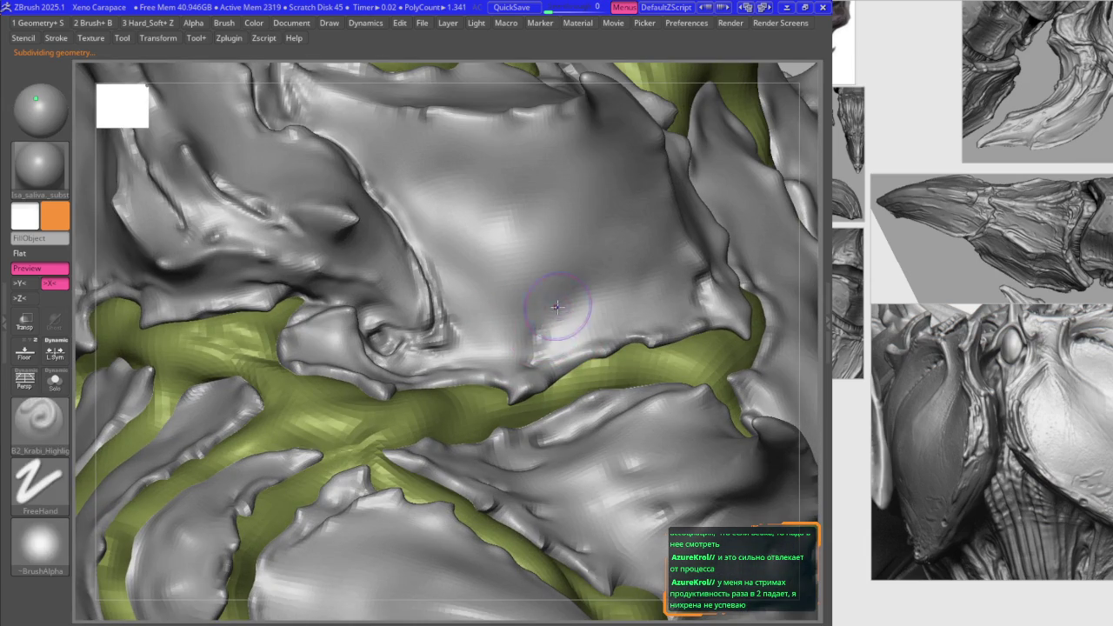
key(b)
key(m)
key(v)
key(d)
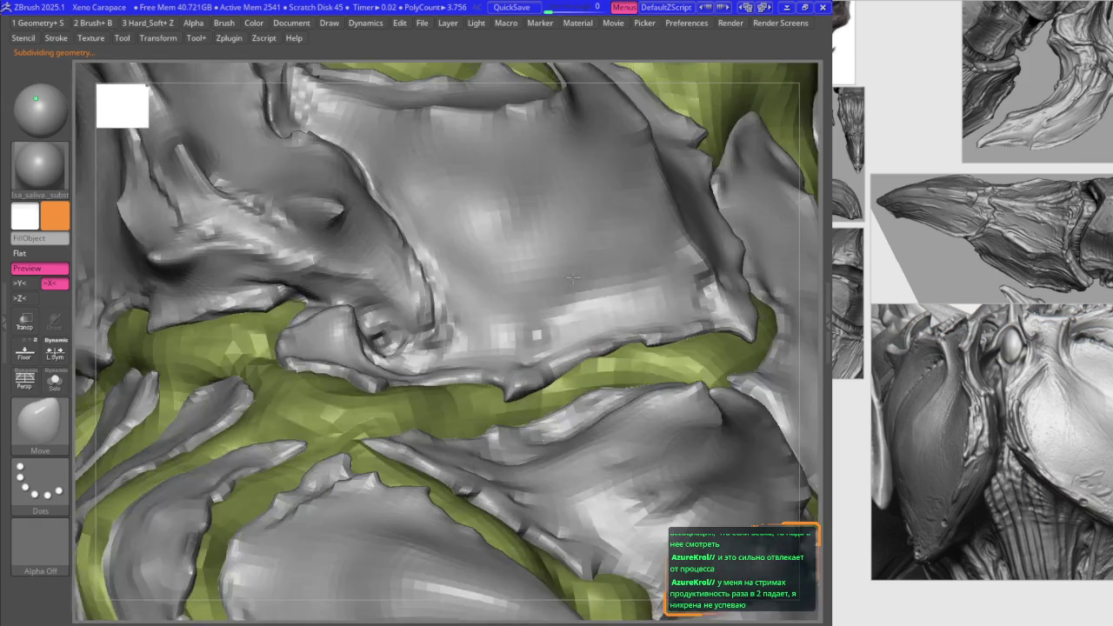
key(b)
key(m)
key(v)
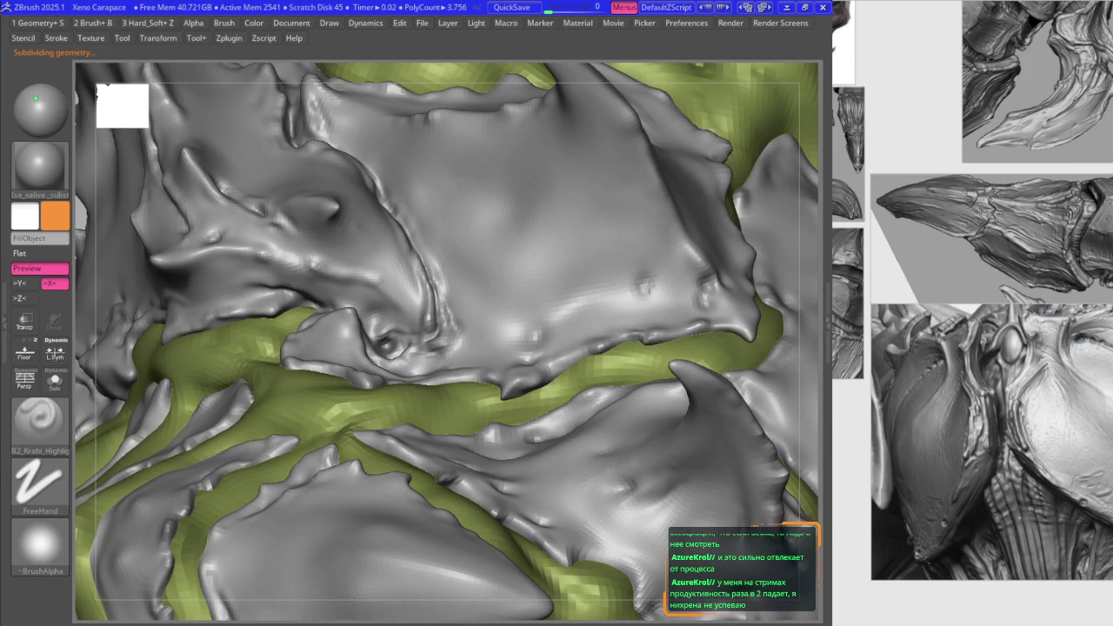
Step: Smooth and reshape the back plate surface with the Smooth and Move brushes
key(b)
key(s)
key(m)
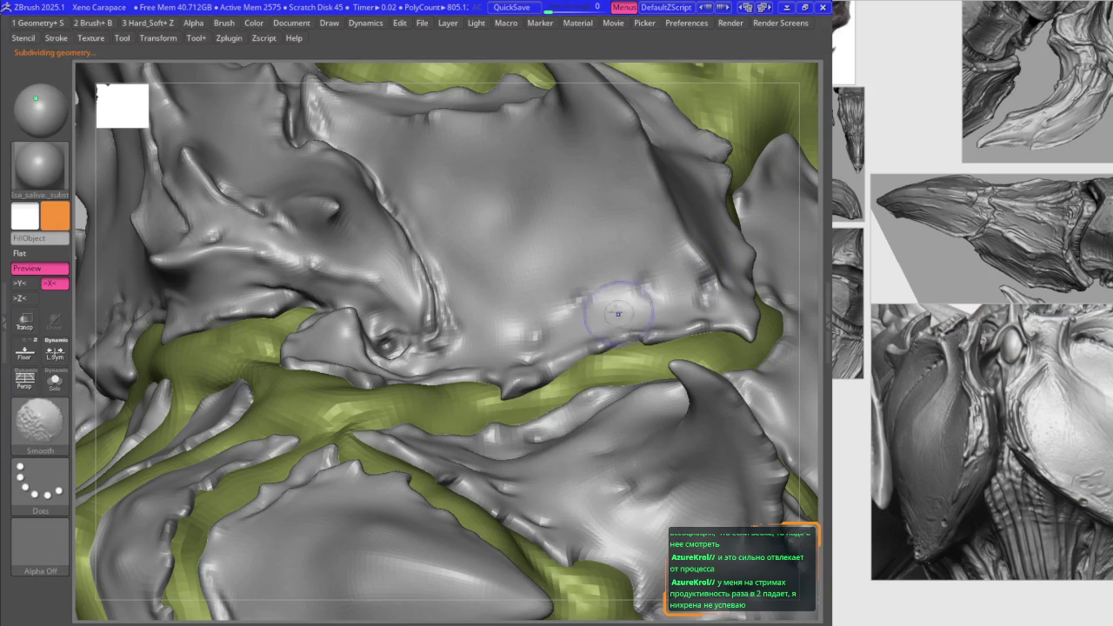
key(b)
key(m)
key(v)
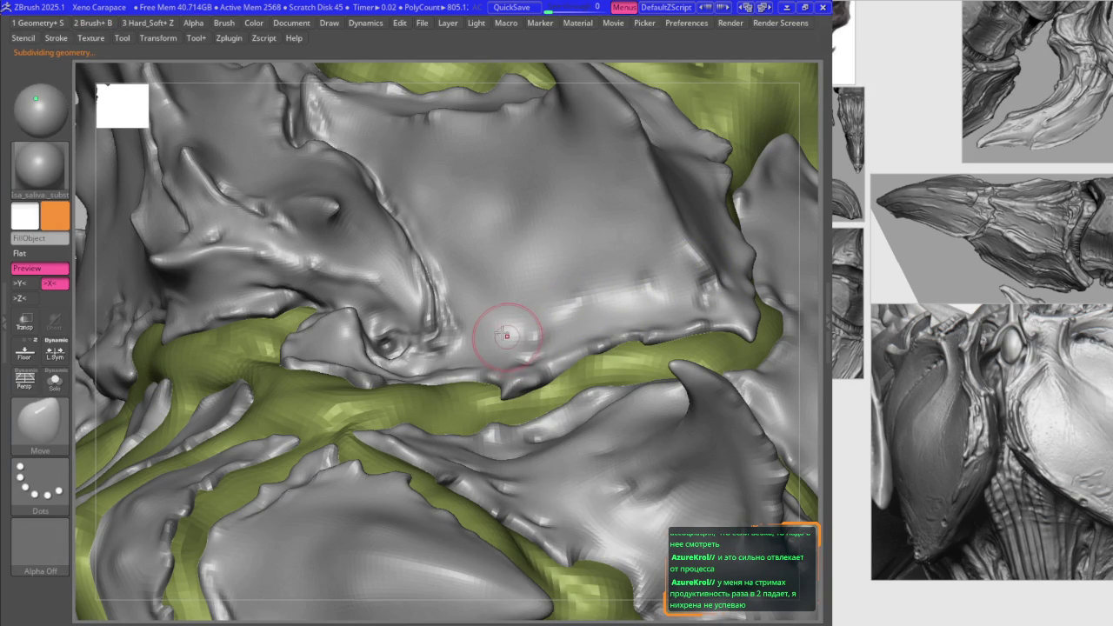
Step: Carve cleaner edges and small nodules along the back plate's lower rim with DamStandard
key(b)
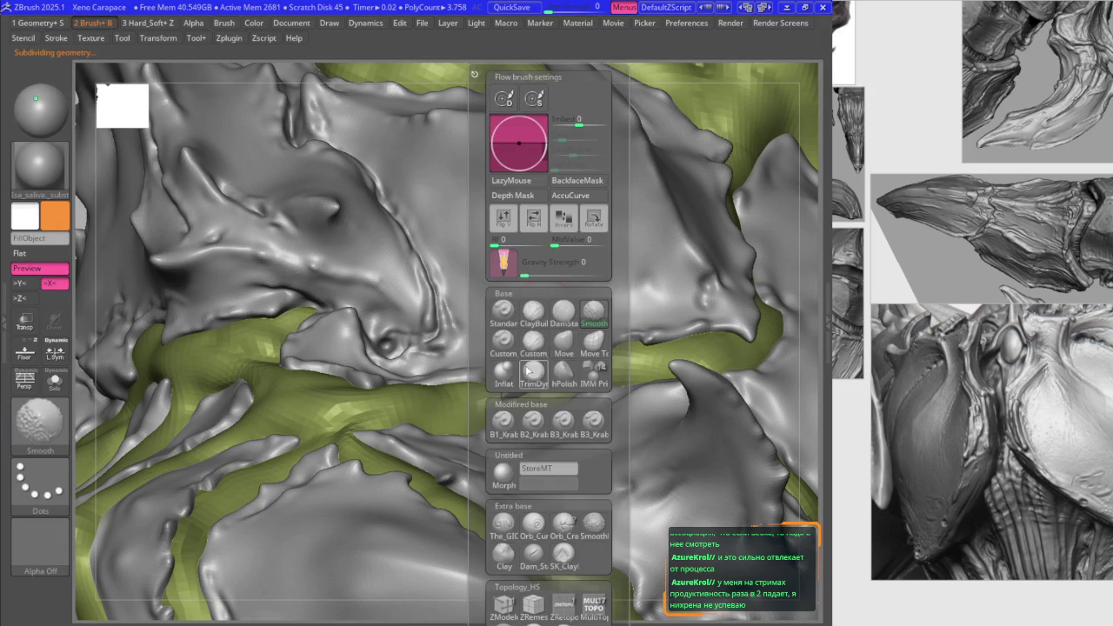
click(561, 320)
shift+drag(566, 264, 564, 260)
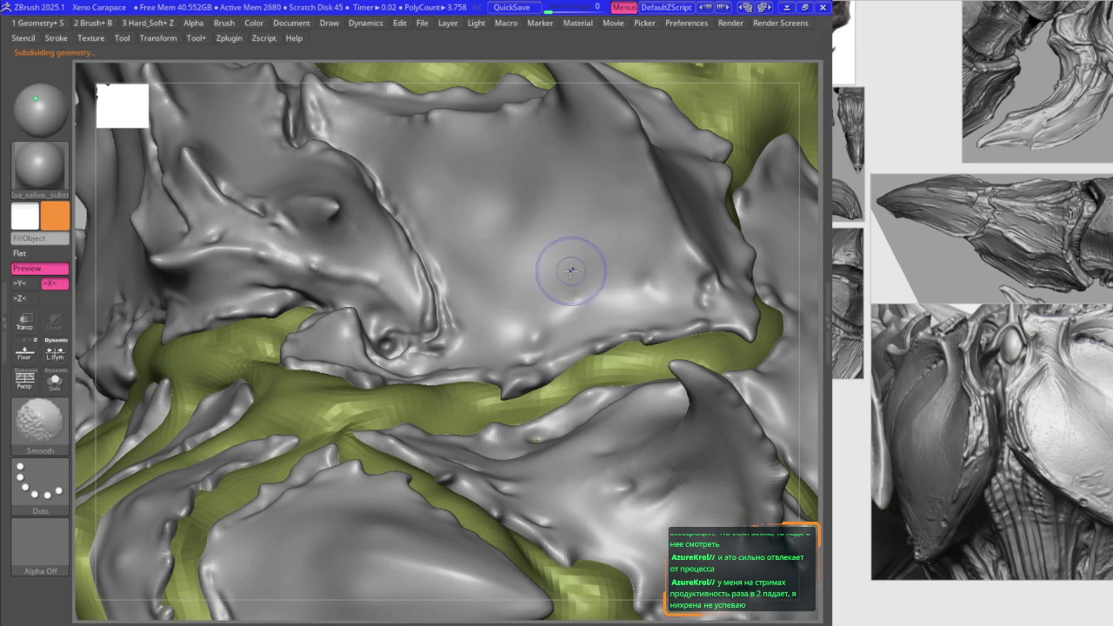
right_click(559, 290)
right_drag(559, 291, 535, 337)
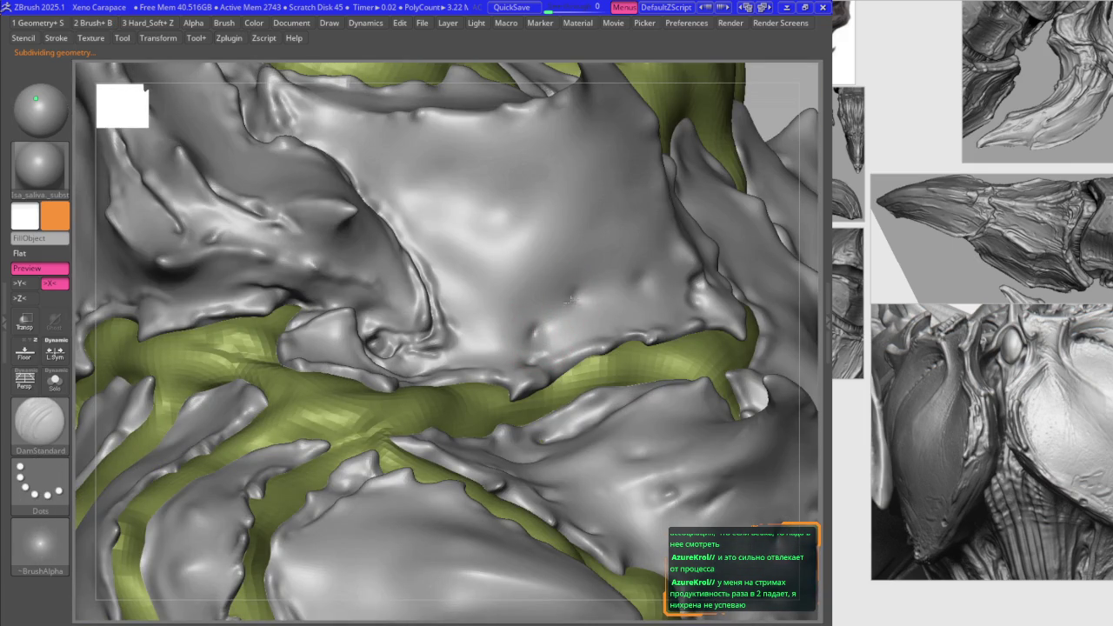
right_drag(592, 290, 577, 281)
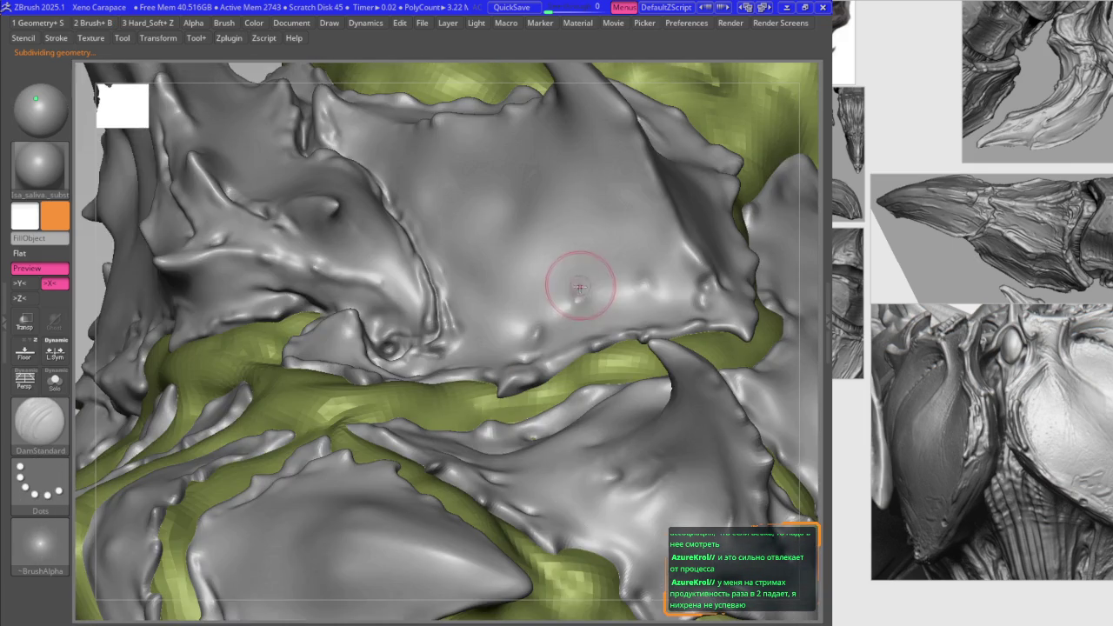
right_drag(643, 281, 621, 250)
key(b)
click(657, 313)
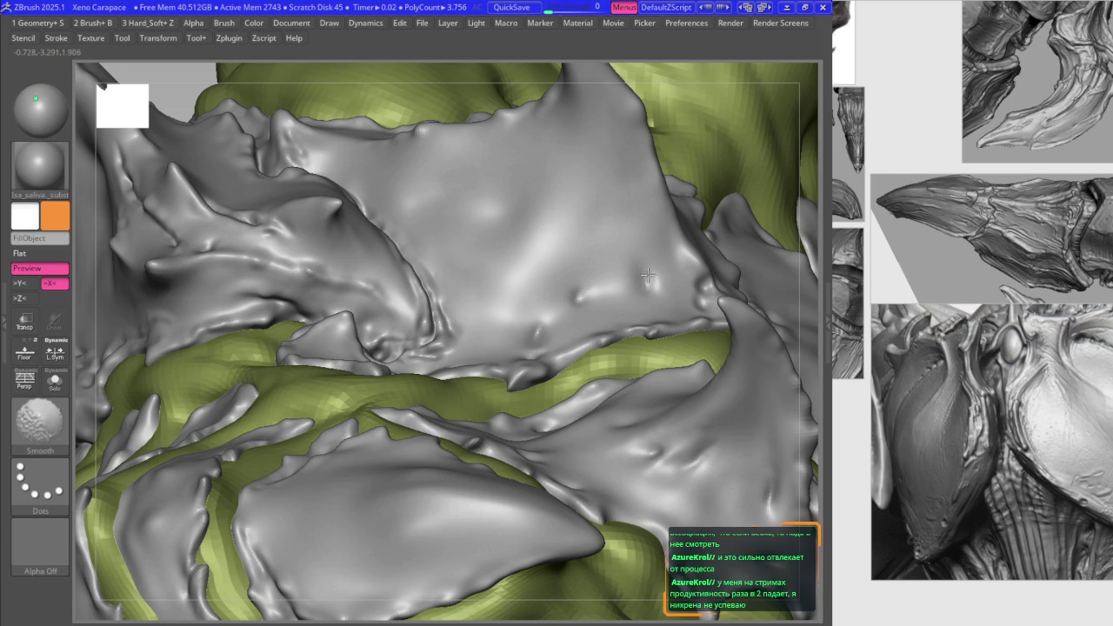
mouse_move(635, 276)
right_down()
mouse_move(639, 383)
mouse_move(571, 328)
mouse_move(602, 328)
right_up()
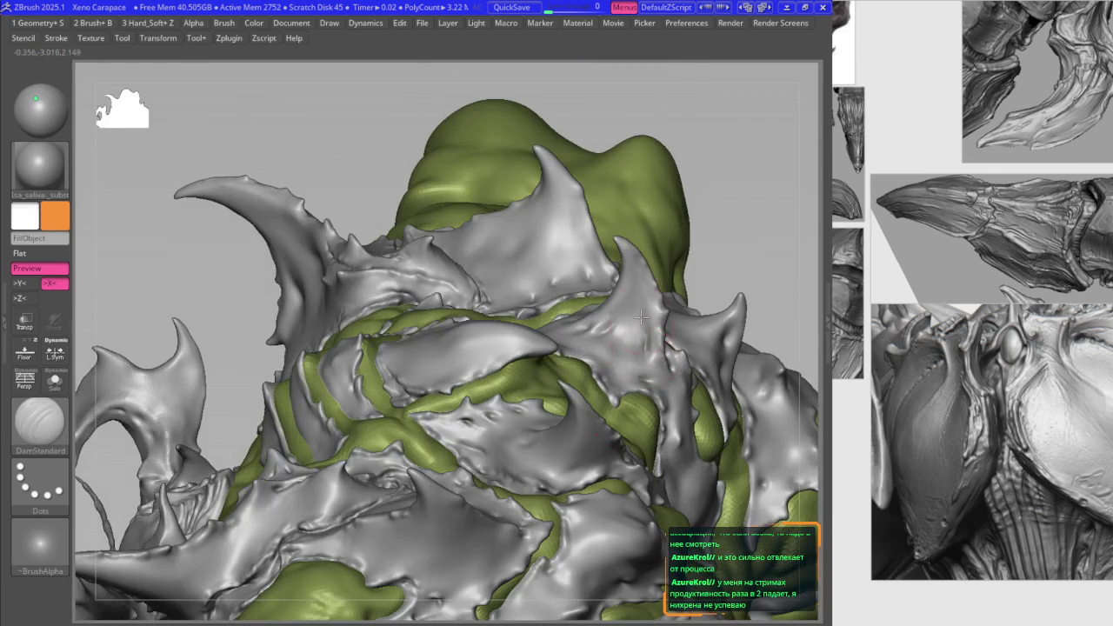
mouse_move(646, 327)
right_down()
mouse_move(635, 314)
mouse_move(654, 351)
mouse_move(580, 326)
mouse_move(543, 326)
mouse_move(527, 341)
mouse_move(590, 285)
mouse_move(463, 325)
mouse_move(437, 316)
mouse_move(452, 333)
right_up()
key(space)
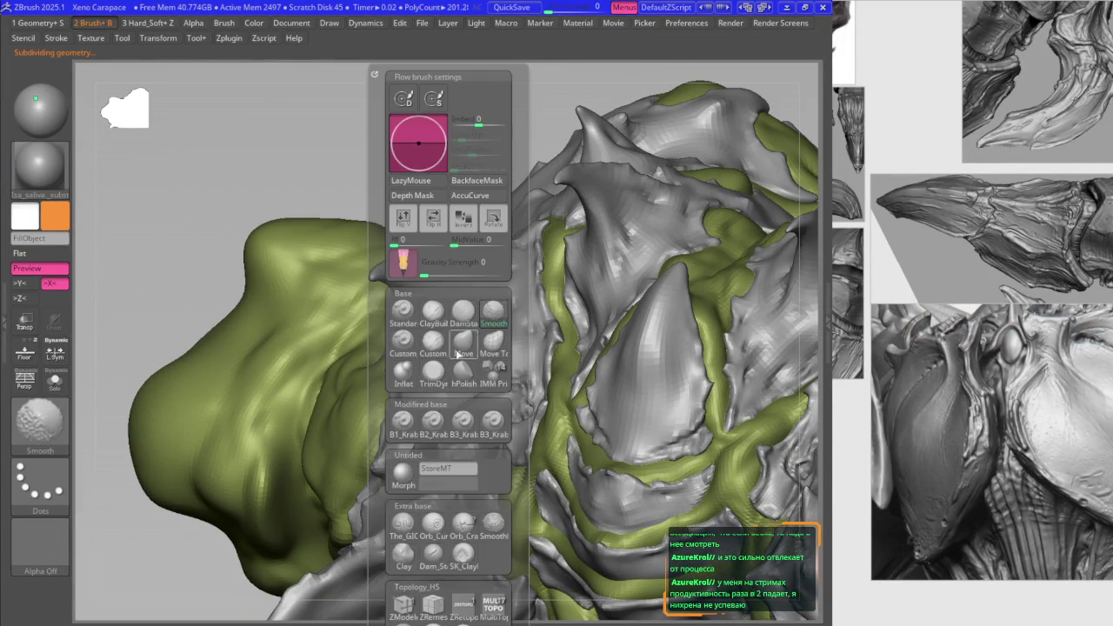
Step: Select the B2_Krabi_Highlight brush and frame the view on the shoulder plate
key(b)
click(447, 331)
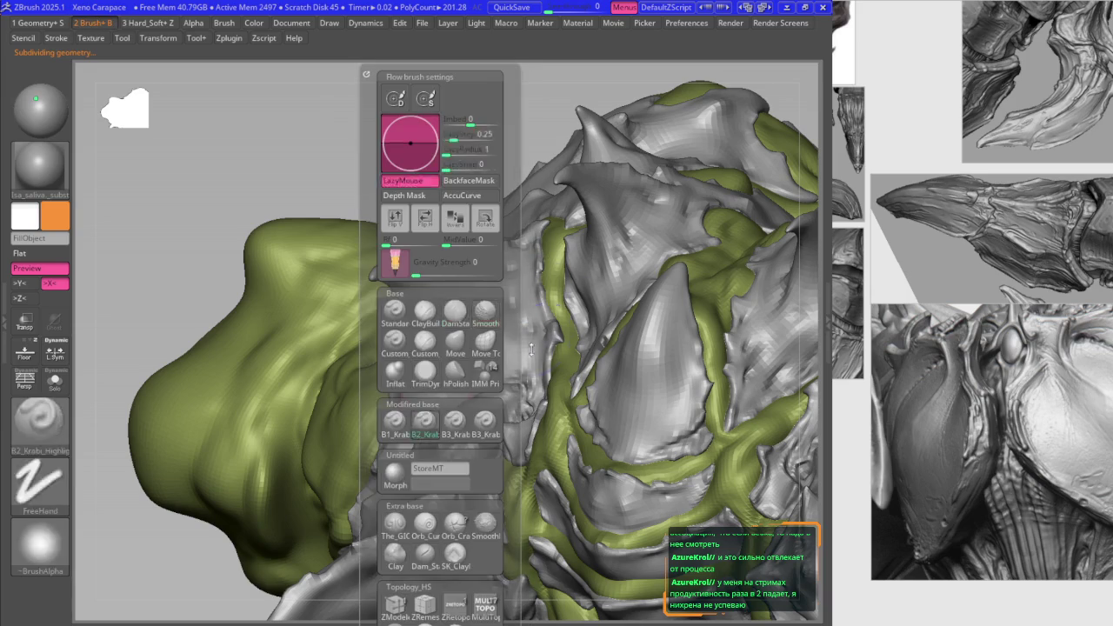
key(f)
ctrl+right_drag(444, 324, 452, 322)
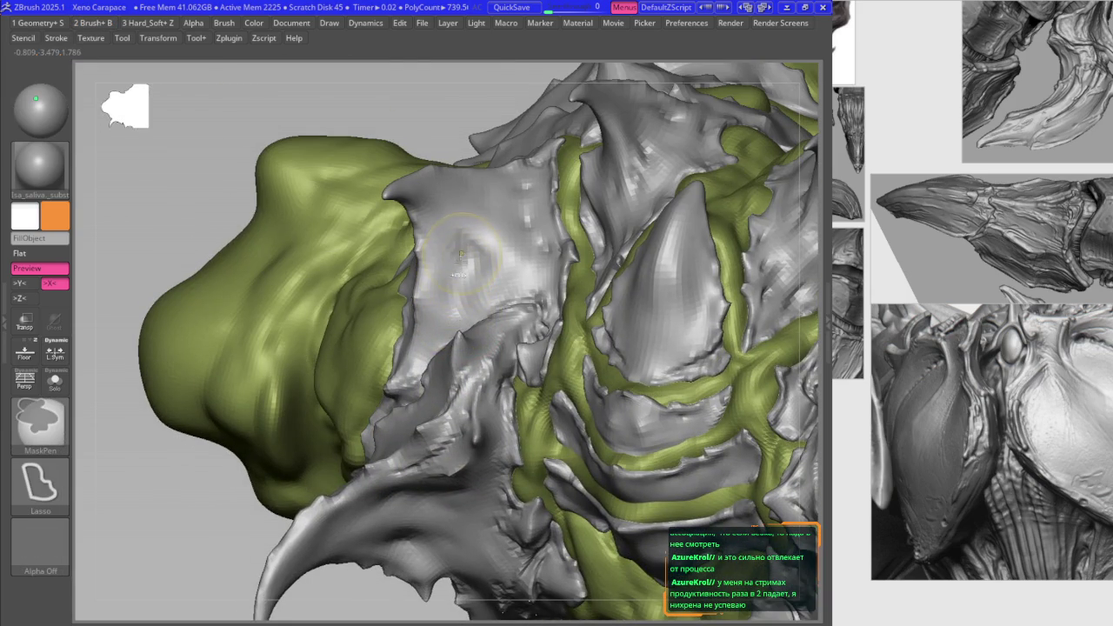
ctrl+right_drag(461, 256, 466, 259)
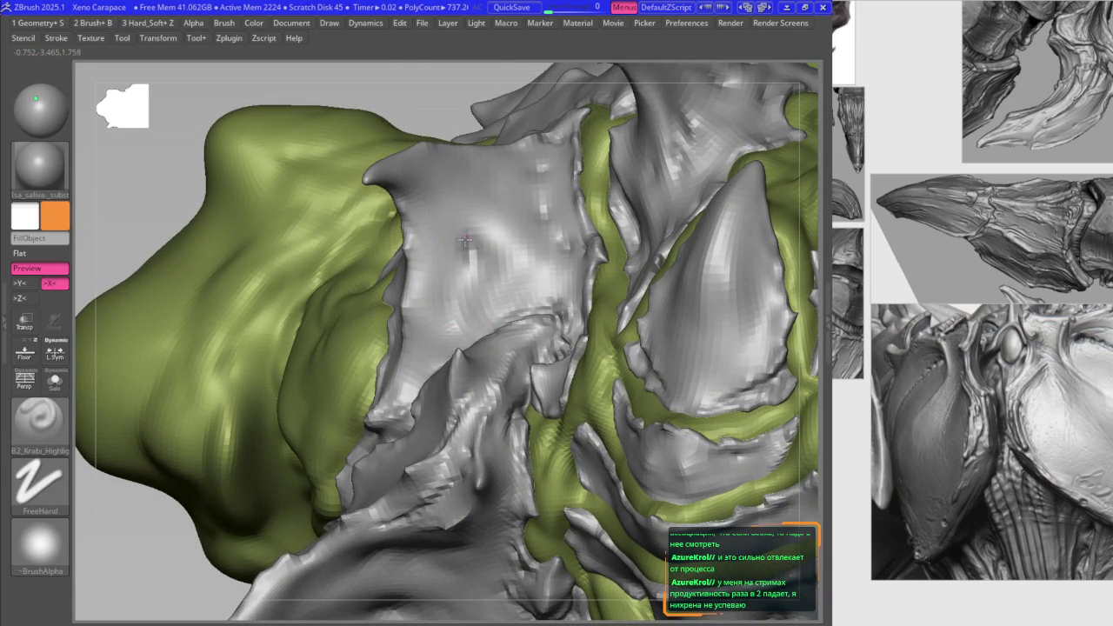
ctrl+right_drag(465, 240, 461, 297)
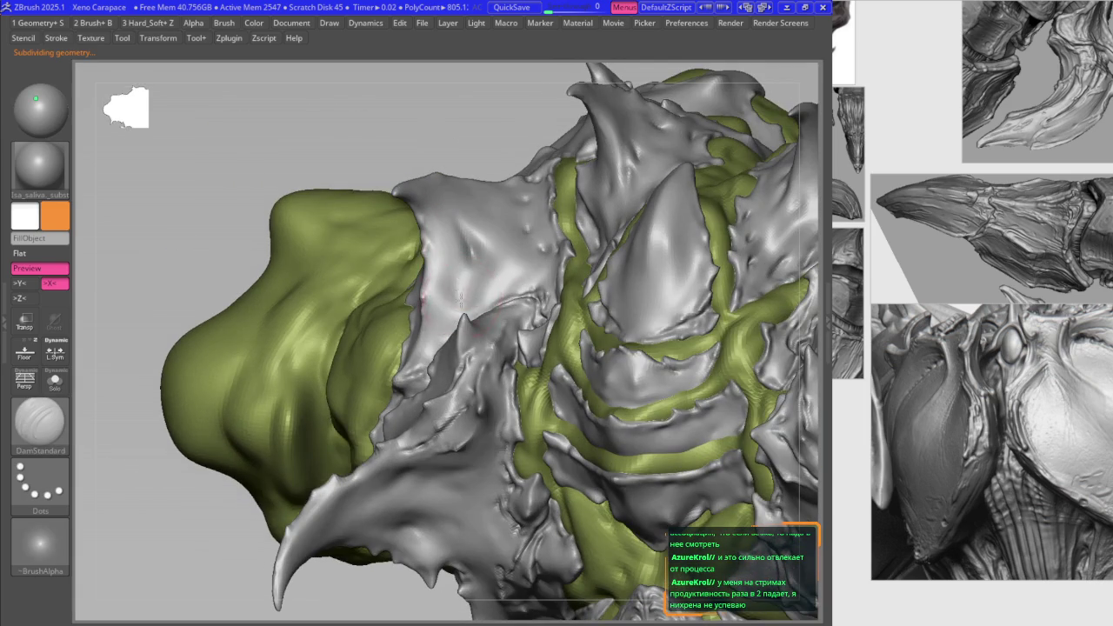
Step: Drop a subdivision level and carve sharp creases along the shoulder plate's edge
key(1)
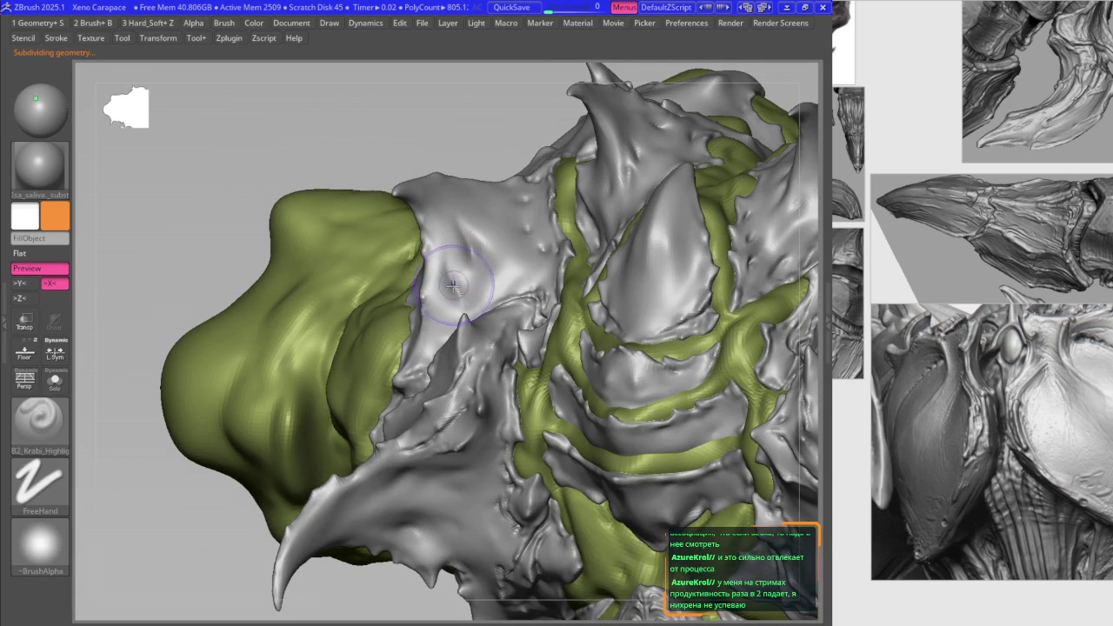
mouse_move(457, 287)
right_down()
mouse_move(350, 279)
mouse_move(346, 325)
right_up()
key(1)
key(2)
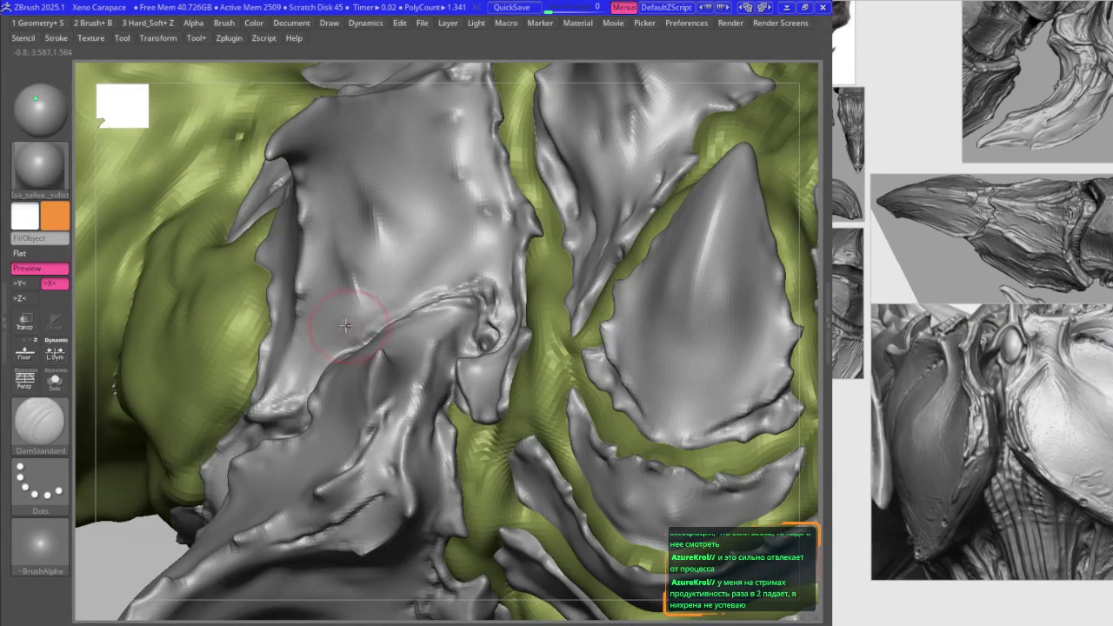
key(1)
key(2)
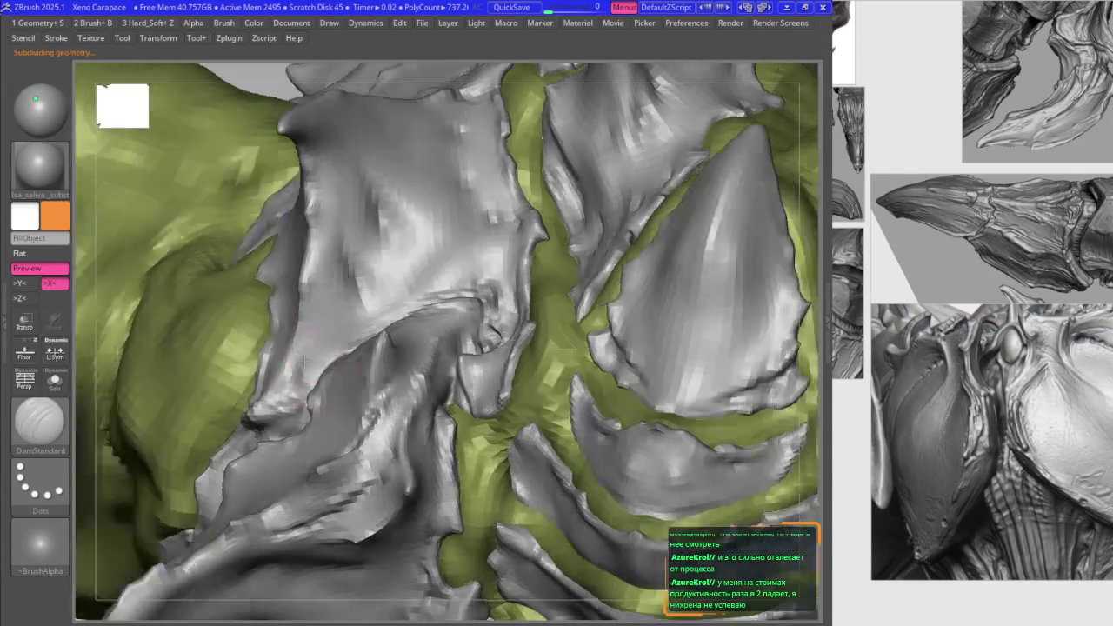
mouse_move(304, 383)
right_down()
mouse_move(346, 331)
mouse_move(406, 304)
right_up()
drag(417, 239, 459, 327)
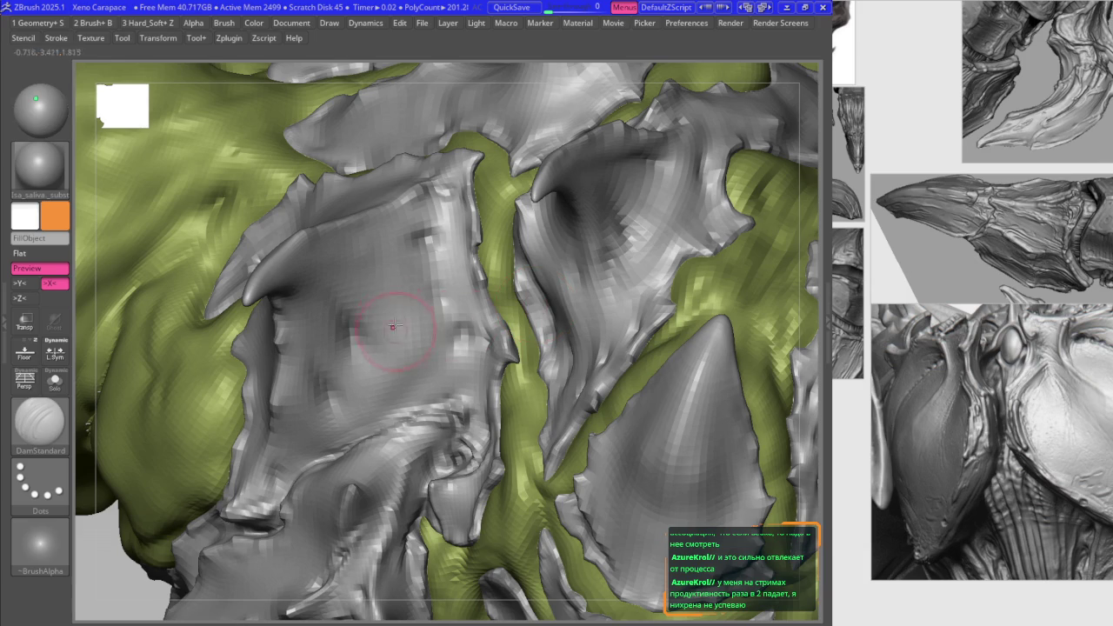
Step: Subdivide the carapace mesh one level and orbit the sculpt to a front view
key(ctrl+d)
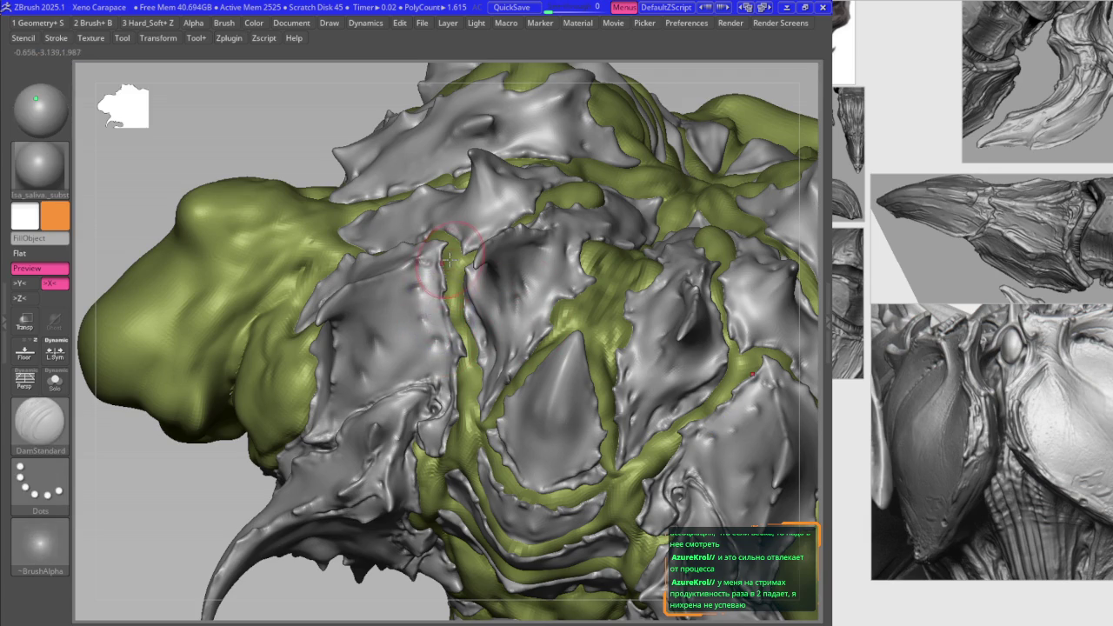
ctrl+scroll(434, 341, up, 5)
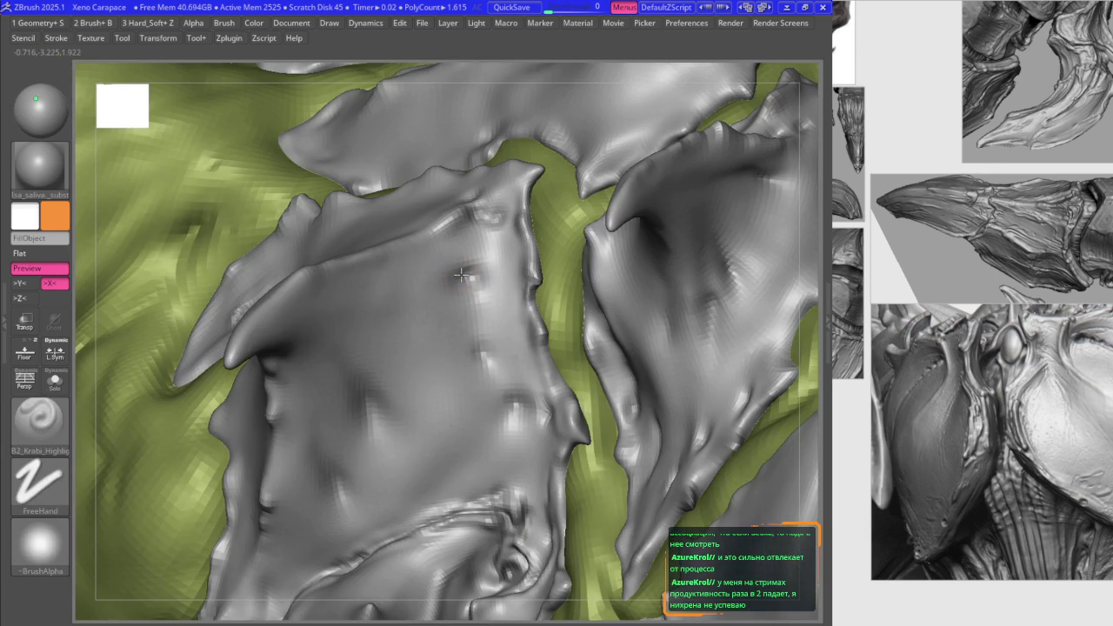
ctrl+scroll(406, 368, down, 5)
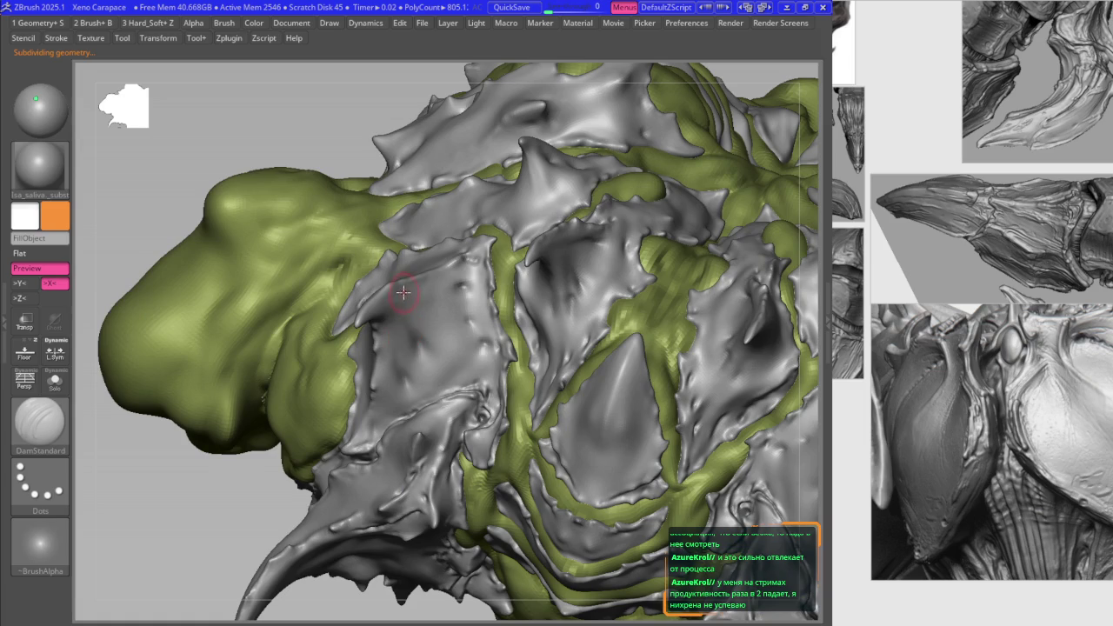
right_drag(403, 293, 416, 356)
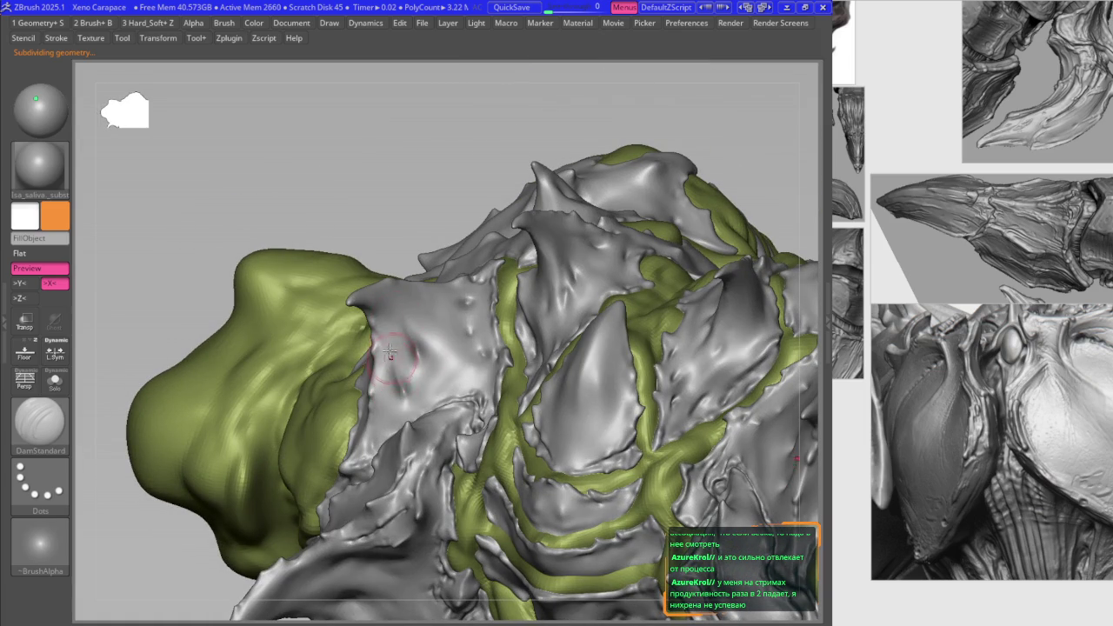
mouse_move(412, 352)
ctrl+right_down()
mouse_move(404, 278)
mouse_move(472, 318)
ctrl+right_up()
mouse_move(539, 291)
right_down()
mouse_move(468, 320)
mouse_move(458, 381)
mouse_move(459, 348)
mouse_move(426, 344)
mouse_move(448, 369)
right_up()
key(space)
Step: Subdivide again, carve creases and Shift-smooth the grey plates while orbiting the model
key(ctrl+d)
key(space)
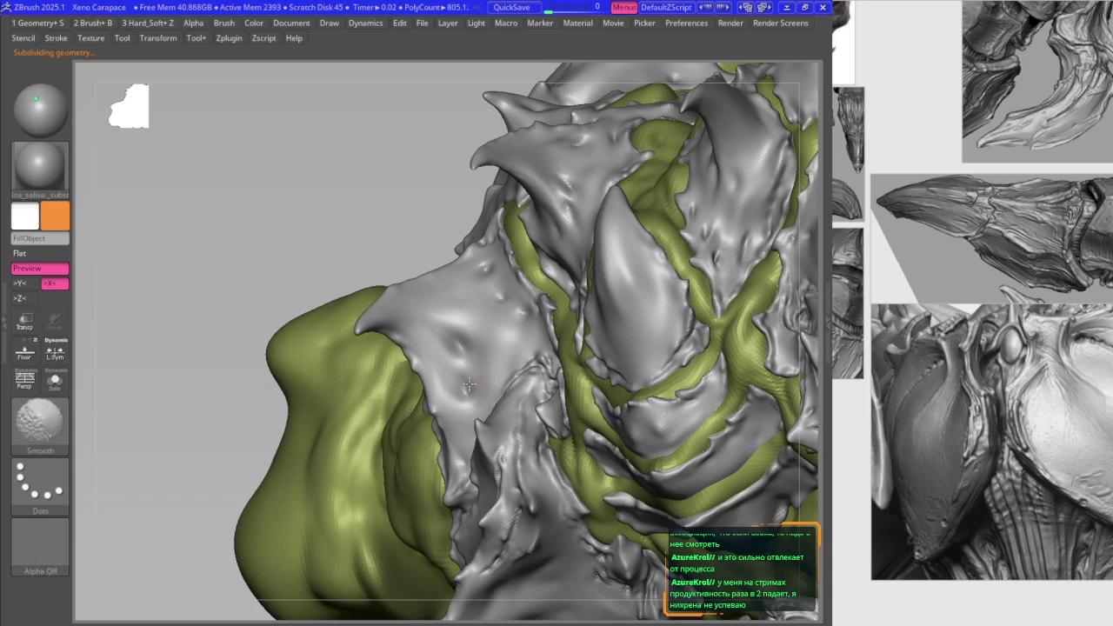
mouse_move(458, 375)
right_down()
mouse_move(465, 341)
mouse_move(502, 374)
right_up()
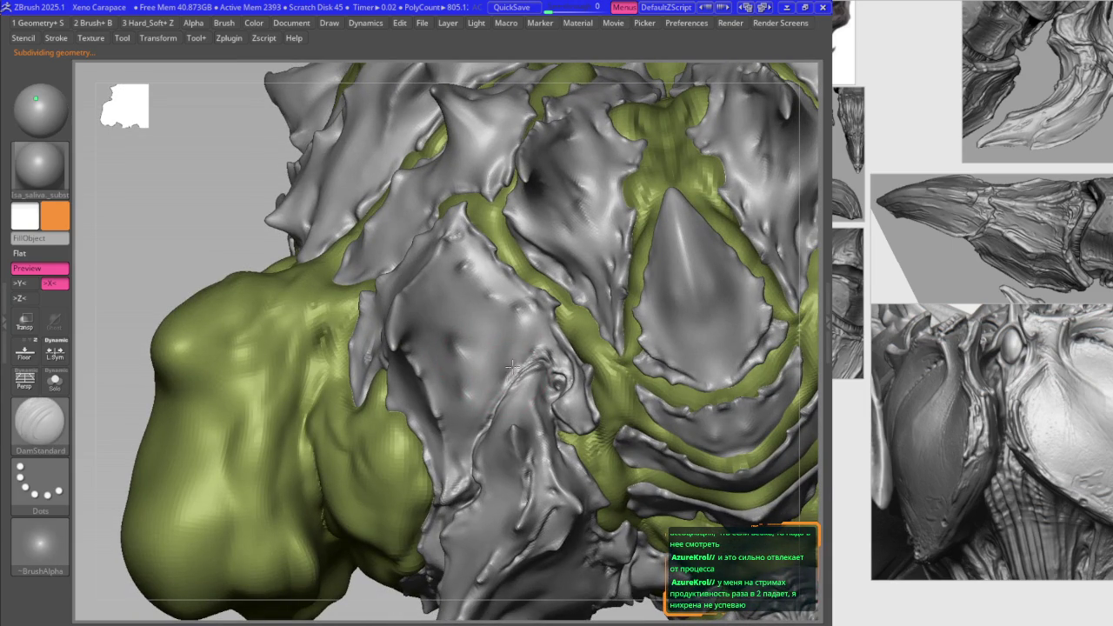
key(shift)
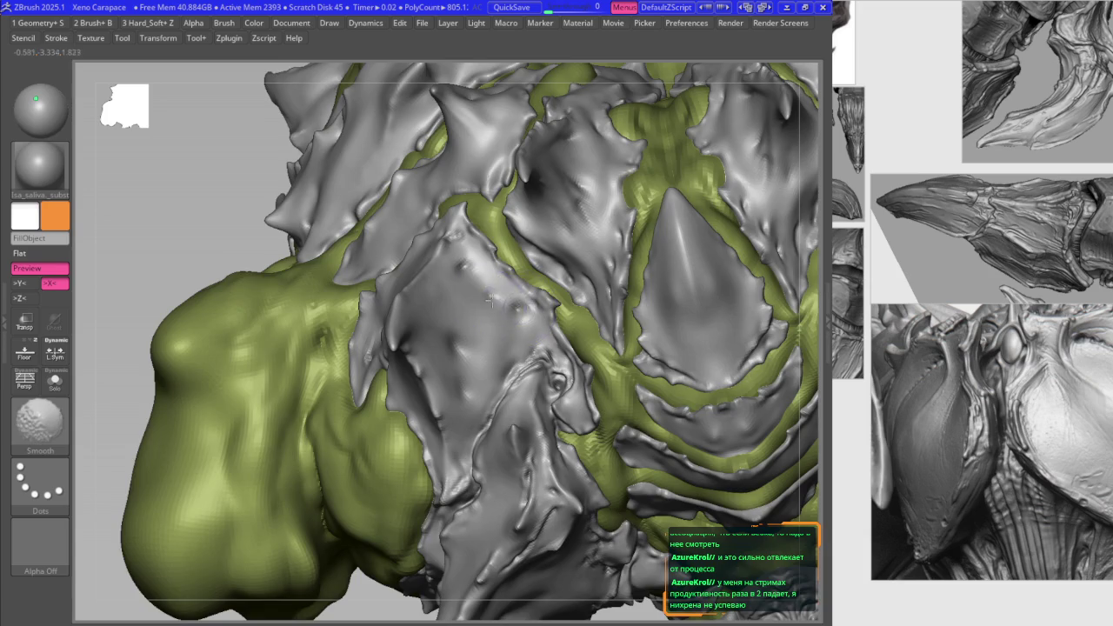
right_drag(489, 299, 467, 265)
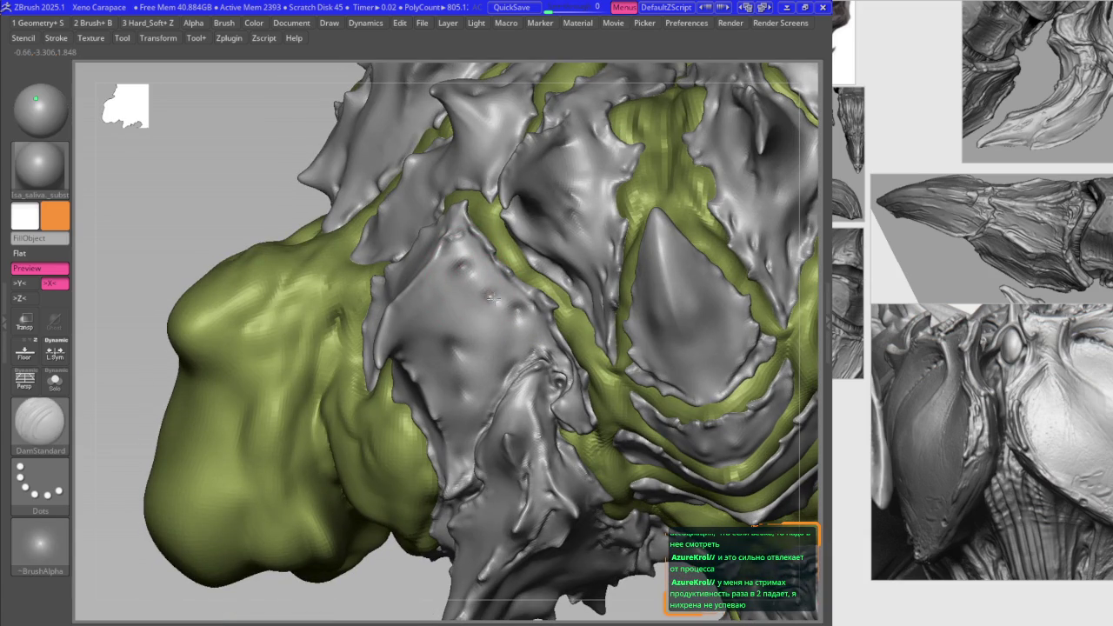
mouse_move(490, 291)
right_down()
mouse_move(459, 264)
mouse_move(489, 295)
mouse_move(487, 308)
right_up()
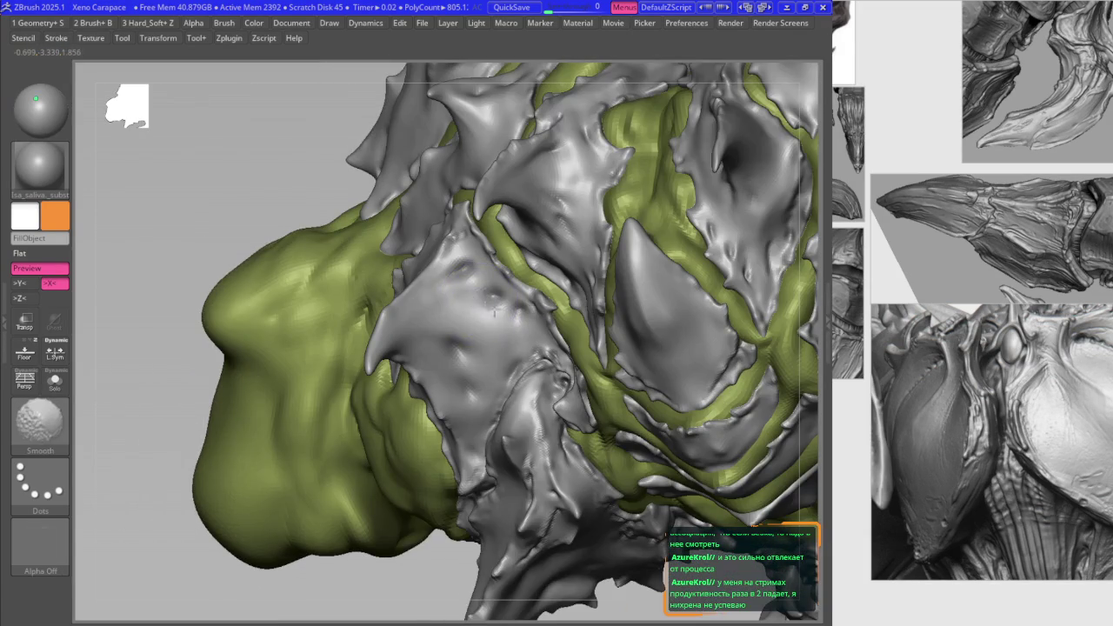
key(shift)
mouse_move(477, 365)
right_down()
mouse_move(453, 350)
mouse_move(456, 389)
mouse_move(480, 311)
mouse_move(435, 347)
mouse_move(296, 380)
mouse_move(378, 388)
mouse_move(344, 348)
mouse_move(374, 295)
mouse_move(366, 280)
mouse_move(380, 236)
mouse_move(344, 258)
mouse_move(403, 314)
mouse_move(426, 301)
mouse_move(452, 319)
right_up()
key(space)
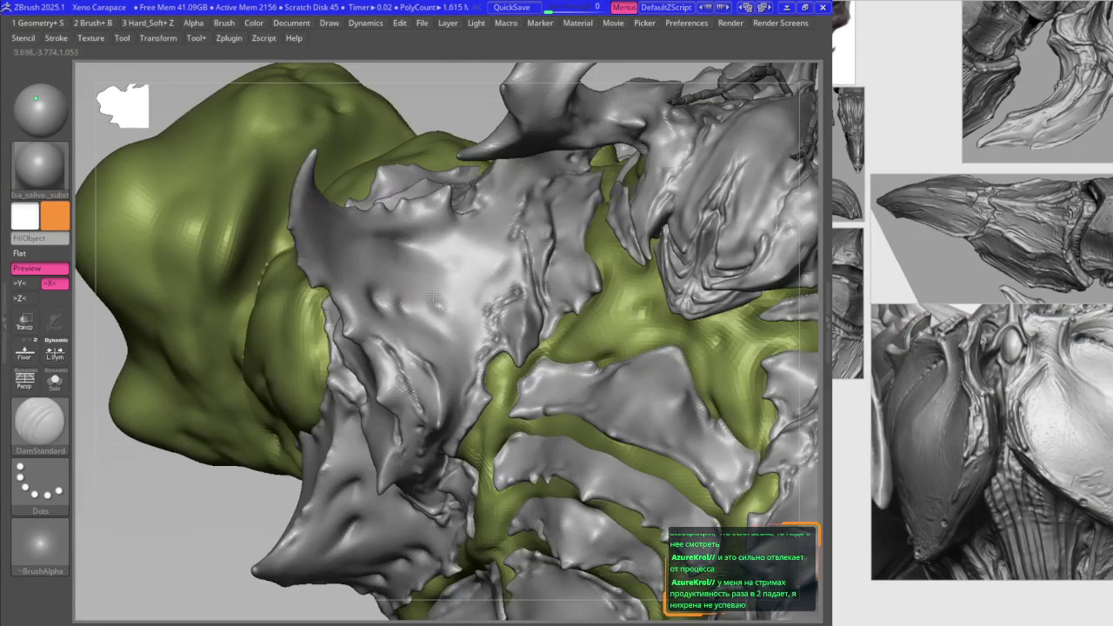
mouse_move(435, 273)
right_down()
mouse_move(449, 265)
mouse_move(348, 243)
mouse_move(387, 278)
mouse_move(409, 261)
mouse_move(447, 306)
mouse_move(396, 296)
mouse_move(418, 276)
mouse_move(504, 343)
right_up()
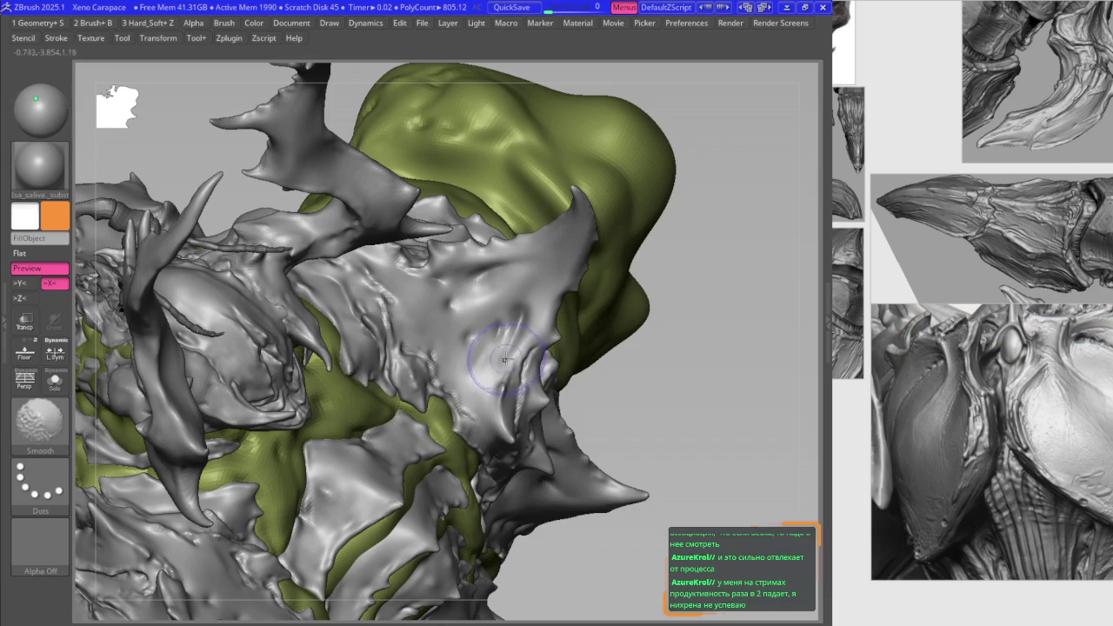
Step: Smooth the horned plate by the spike, subdivide it, and carve fresh crease lines
shift+drag(509, 352, 507, 321)
key(ctrl+d)
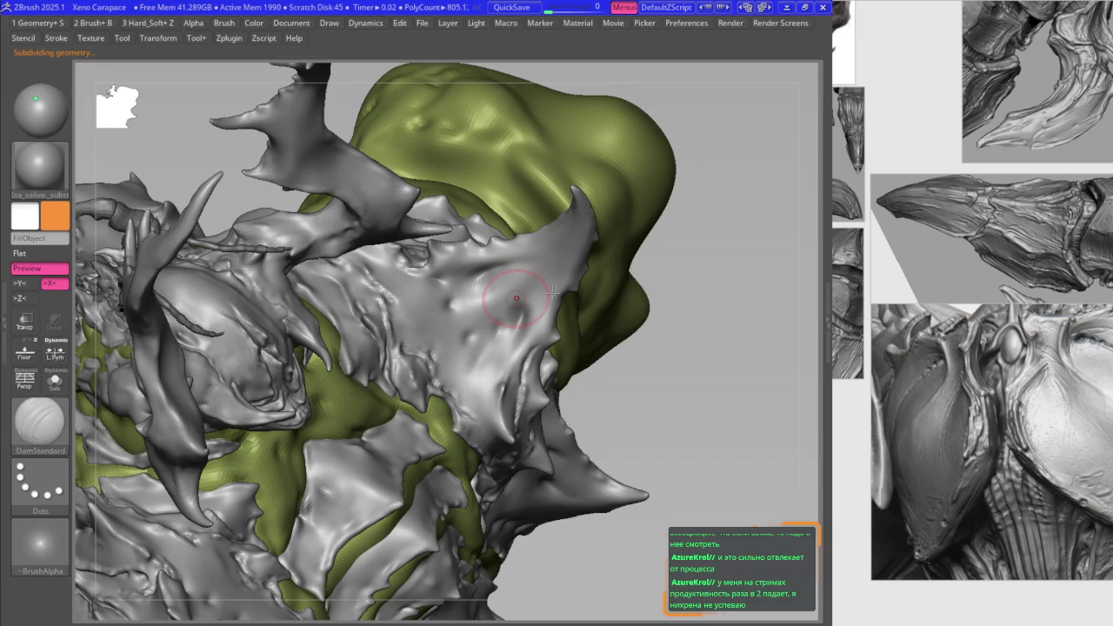
right_drag(518, 294, 539, 297)
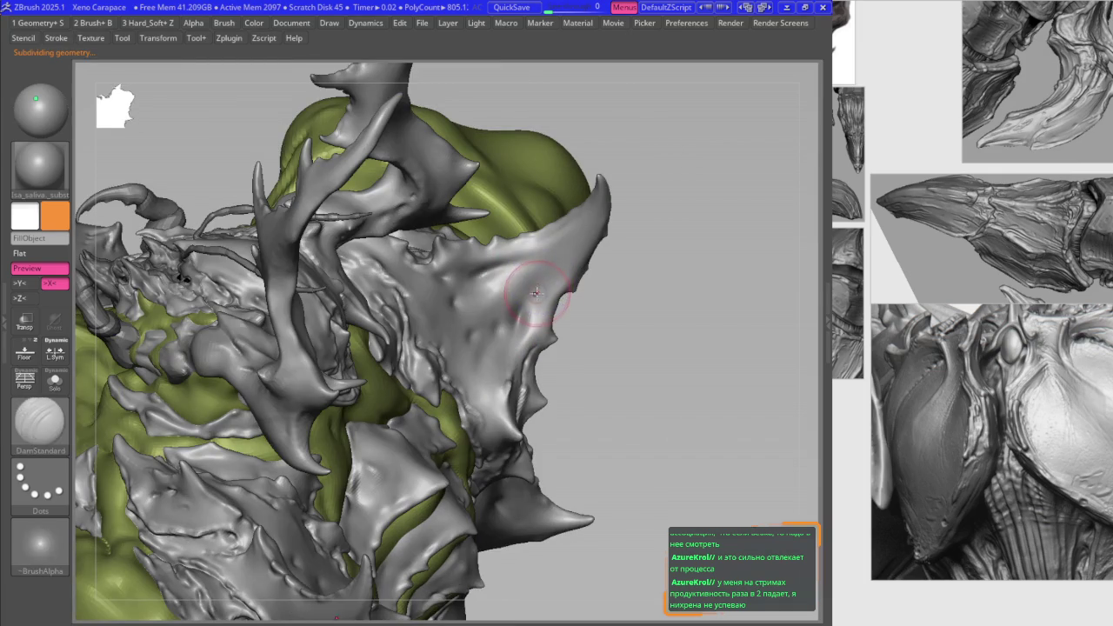
key(shift)
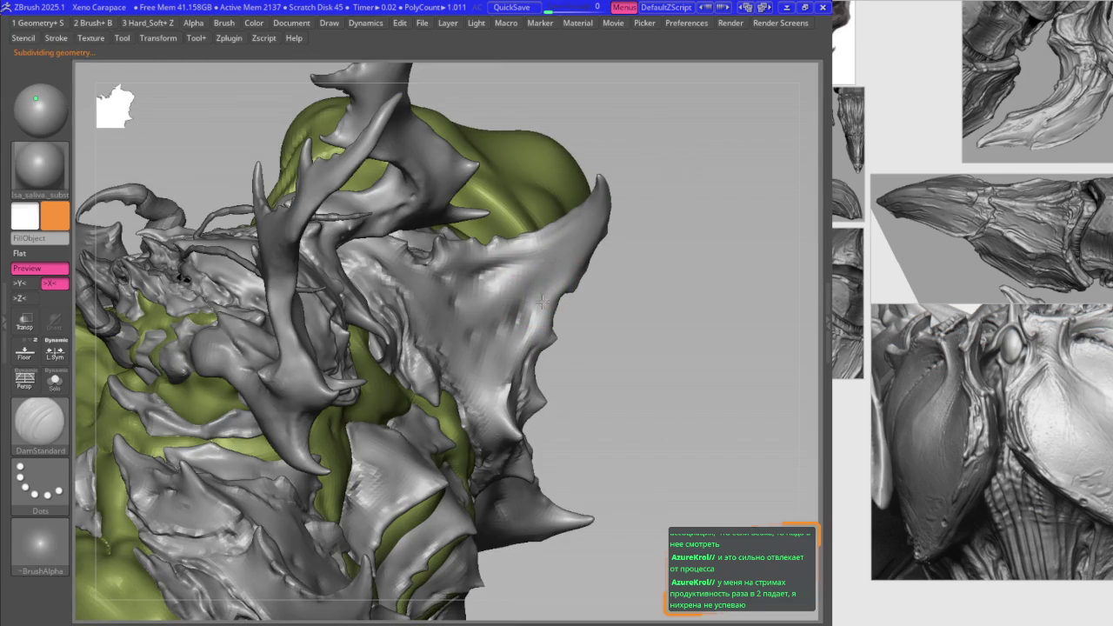
mouse_move(548, 292)
right_down()
mouse_move(523, 263)
mouse_move(540, 252)
right_up()
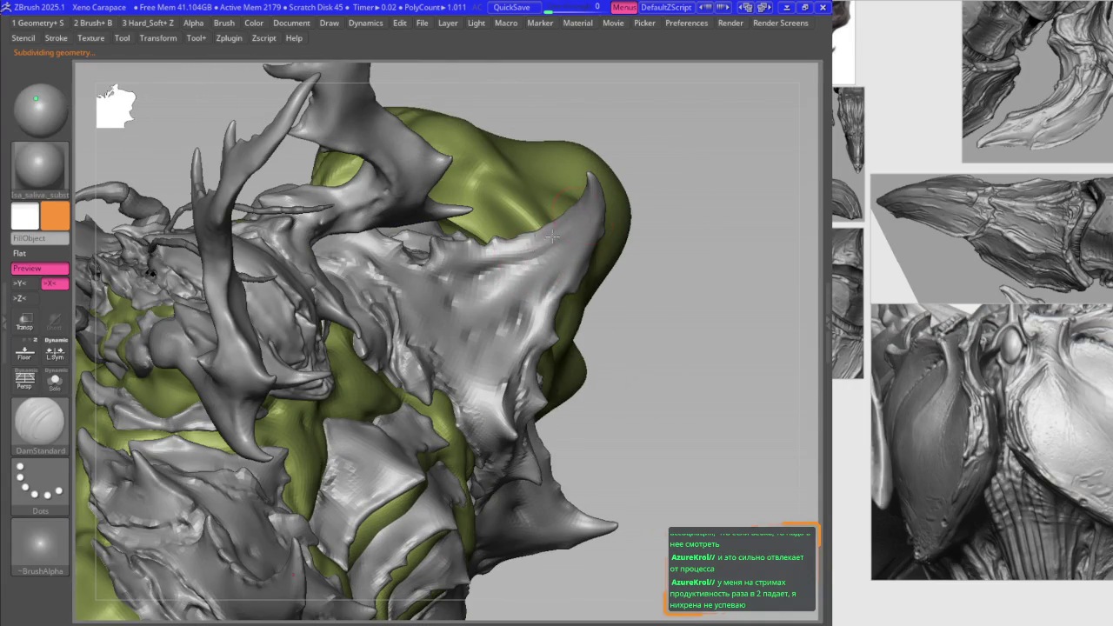
right_drag(576, 231, 595, 193)
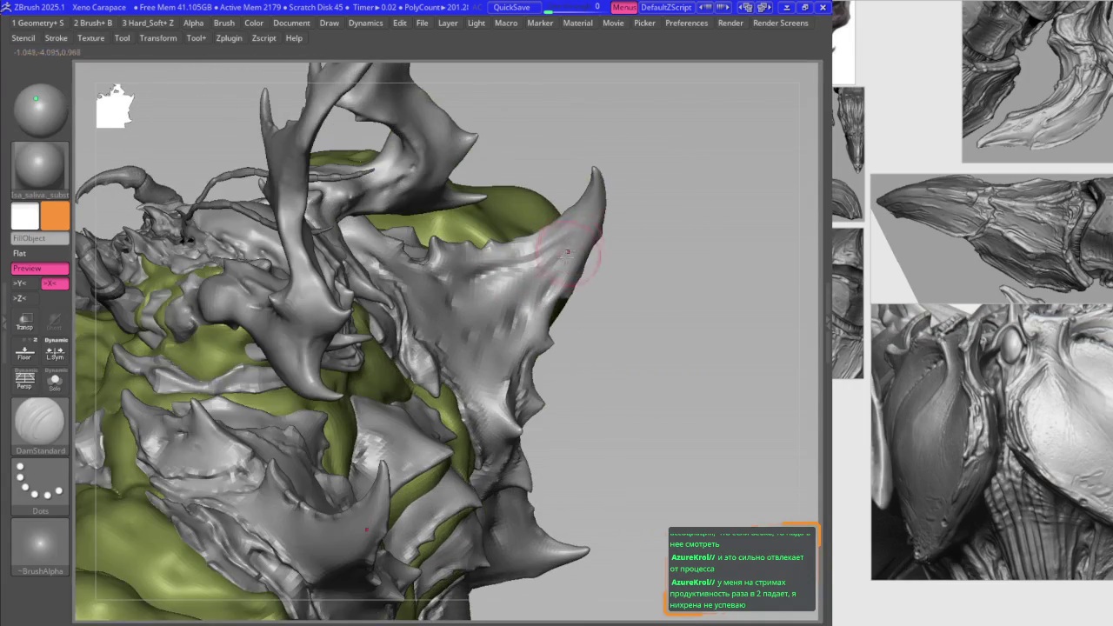
key(space)
Step: Choose a curve-based brush from the brush picker
key(b)
click(498, 293)
click(497, 293)
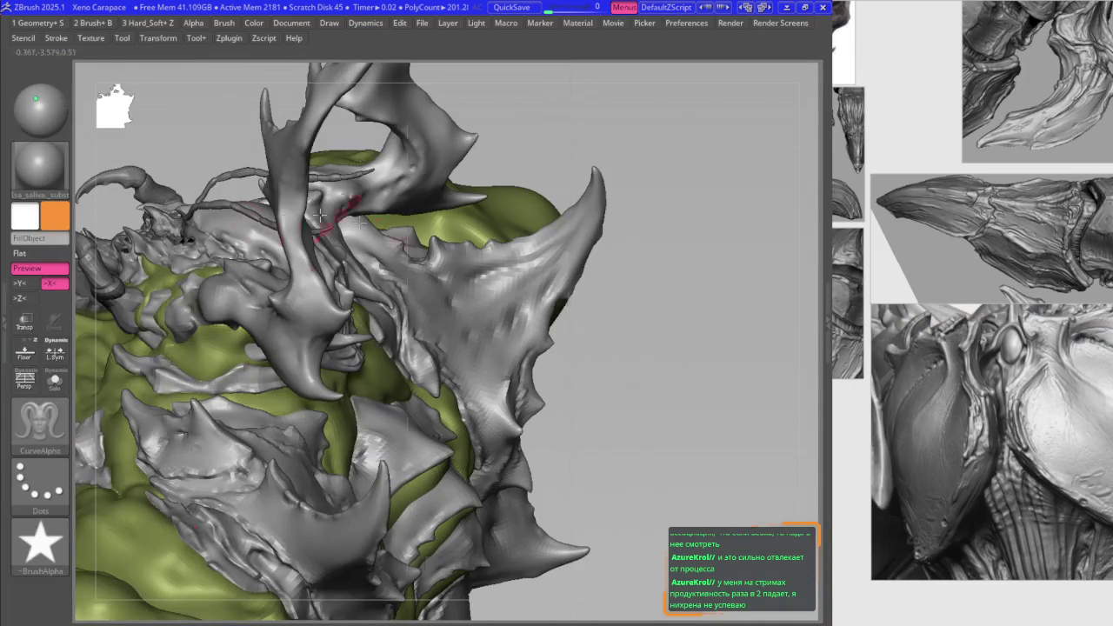
Step: Reload the saved UI colour scheme from Preferences > IColors > Load Ui Colors
click(677, 24)
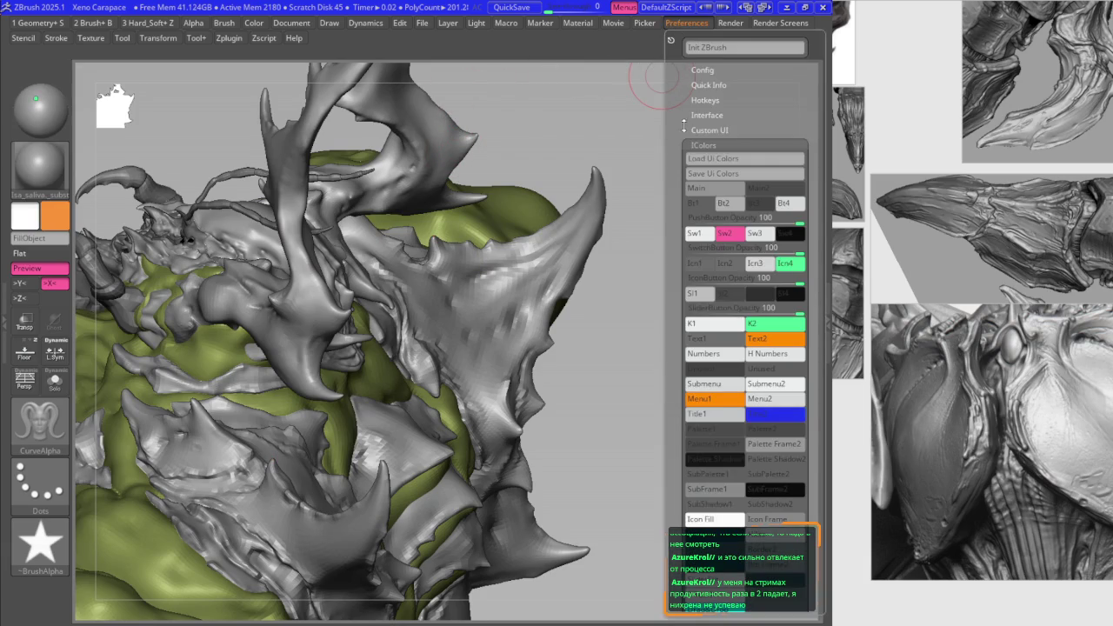
click(703, 69)
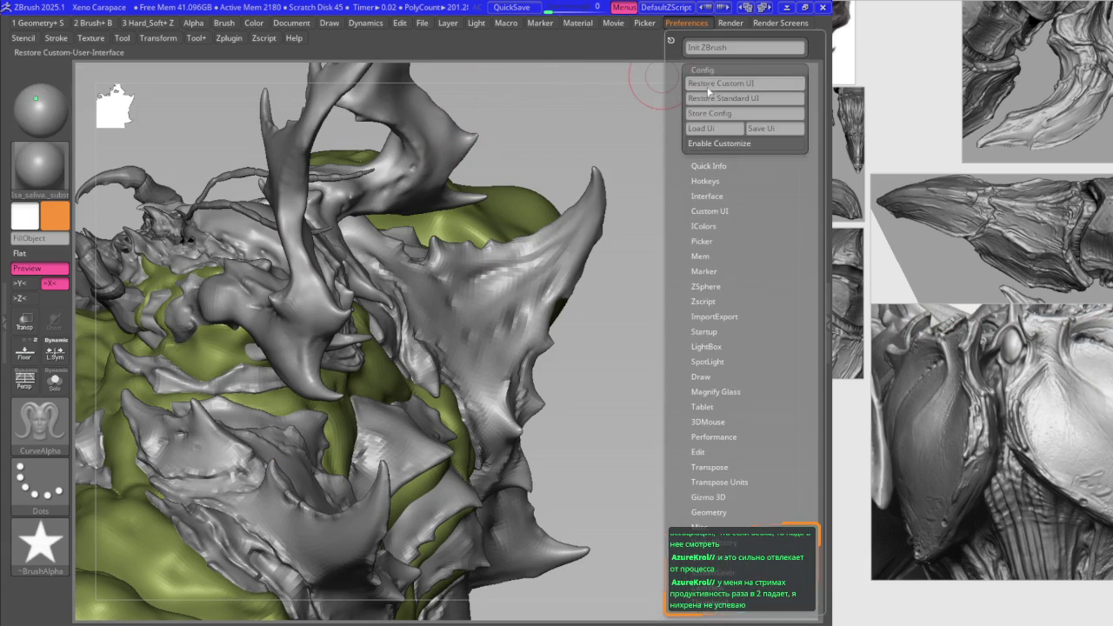
click(673, 24)
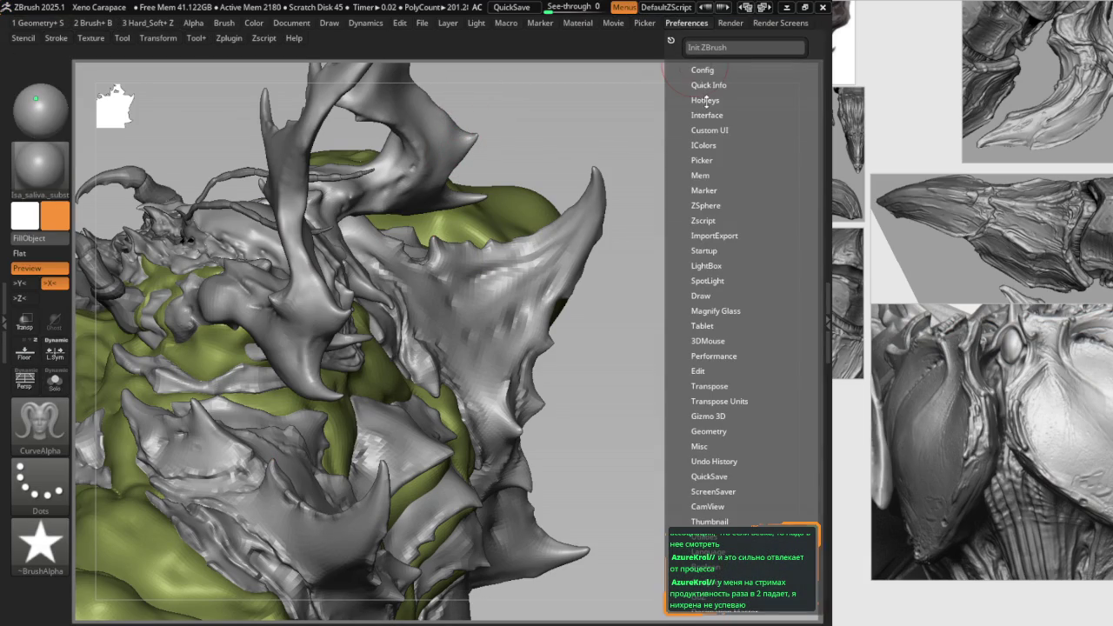
click(702, 144)
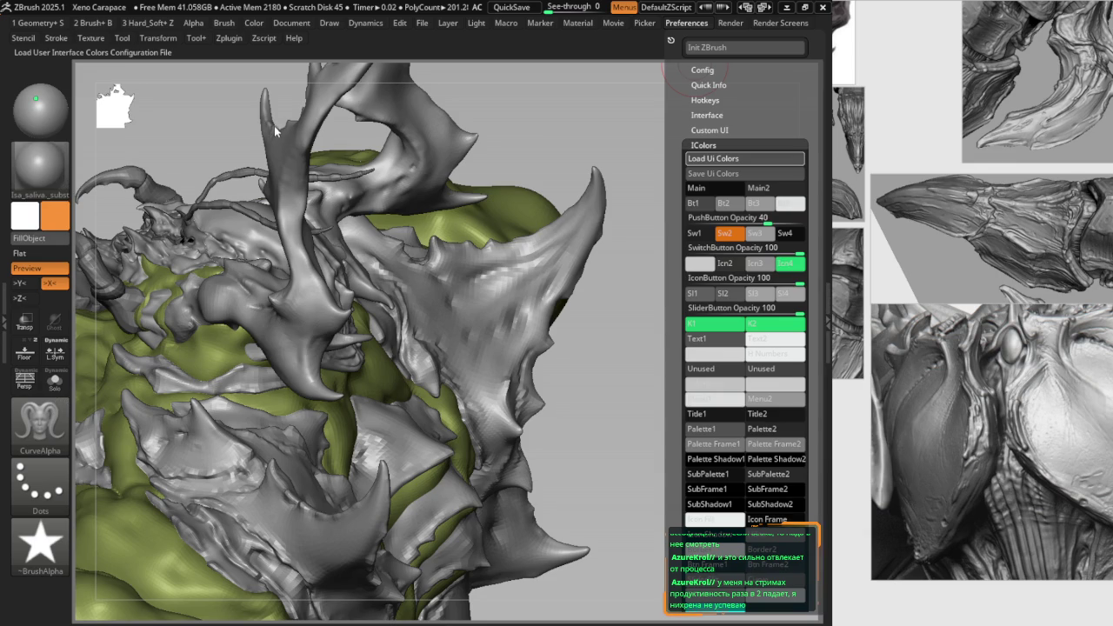
right_drag(547, 286, 487, 294)
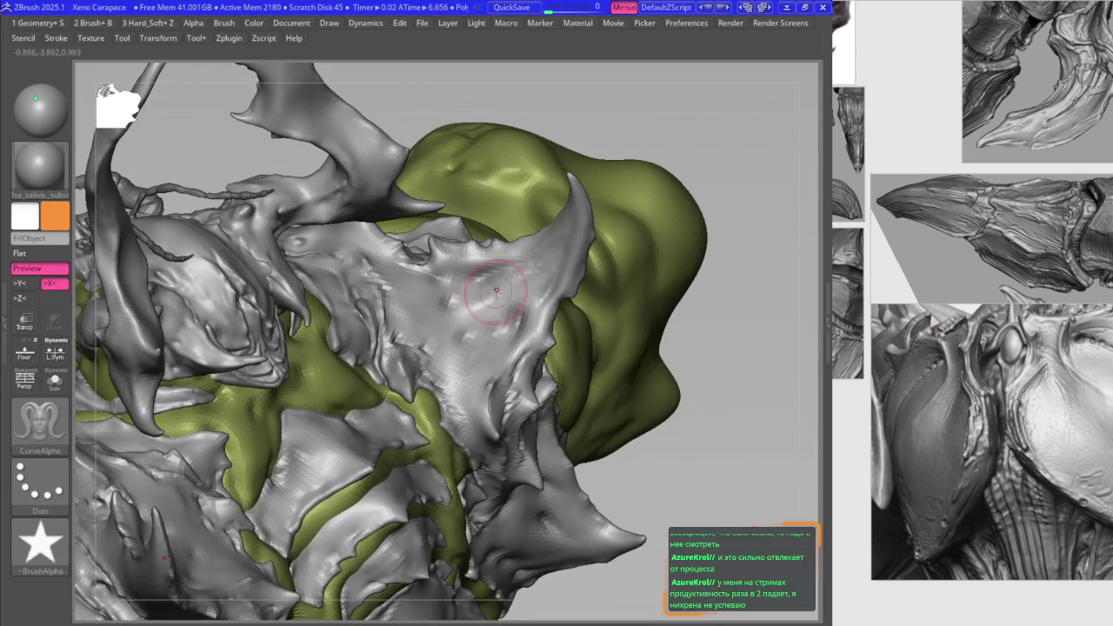
Step: Select the hPolish brush, then switch to Move Topological to reshape the horned plate
key(b)
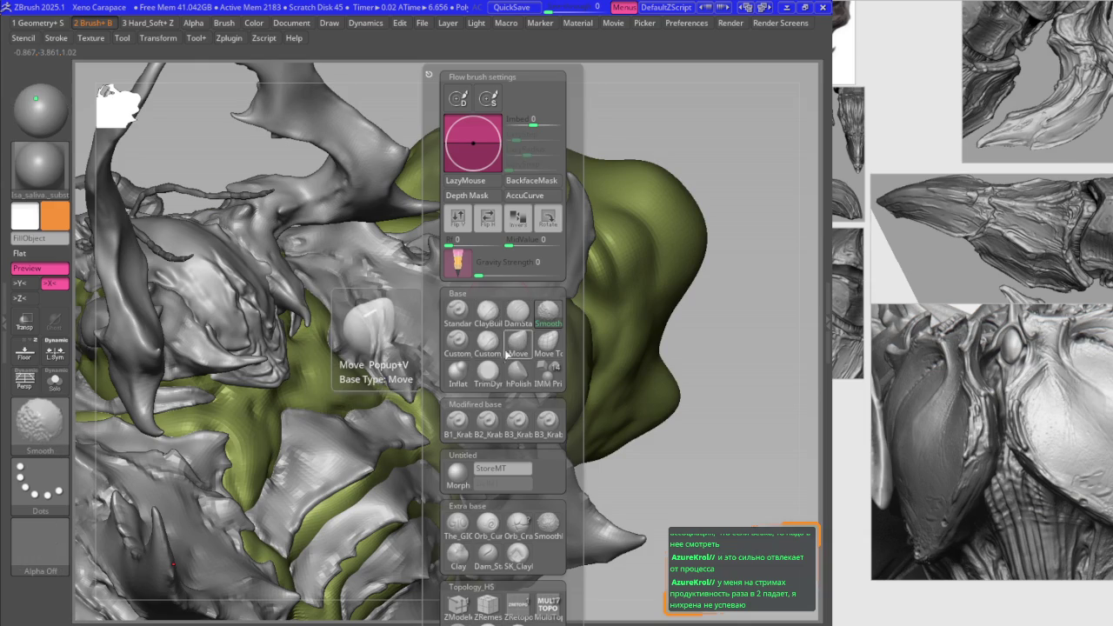
click(519, 370)
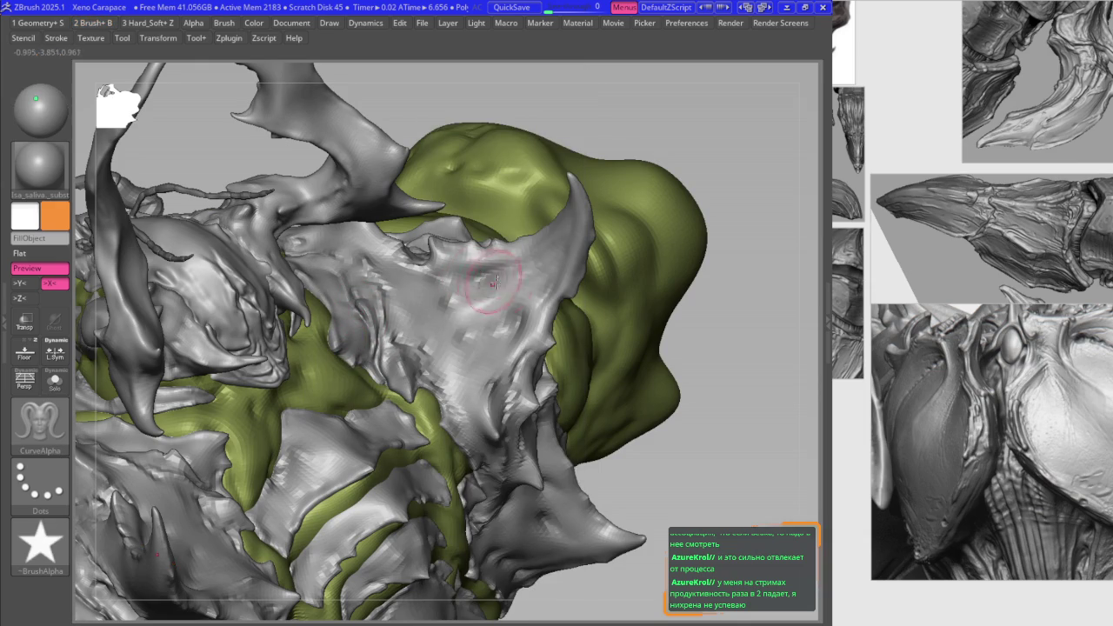
key(b)
key(m)
key(t)
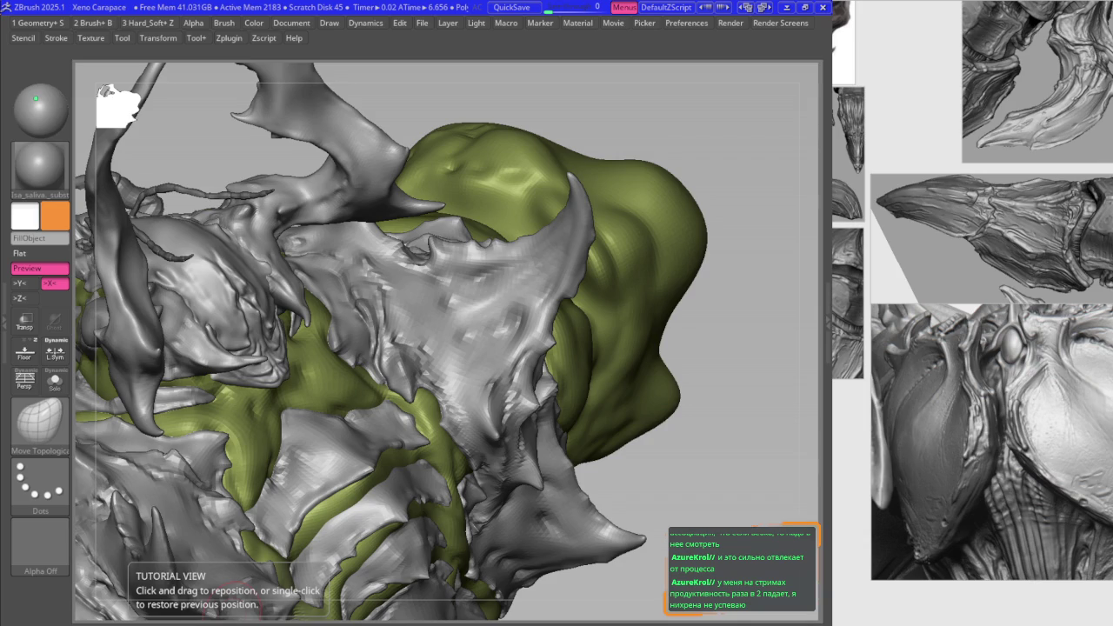
Step: Subdivide the mesh further and switch to MaskPen to mask and smooth the plate
key(ctrl+d)
key(b)
key(m)
key(p)
right_drag(524, 276, 526, 280)
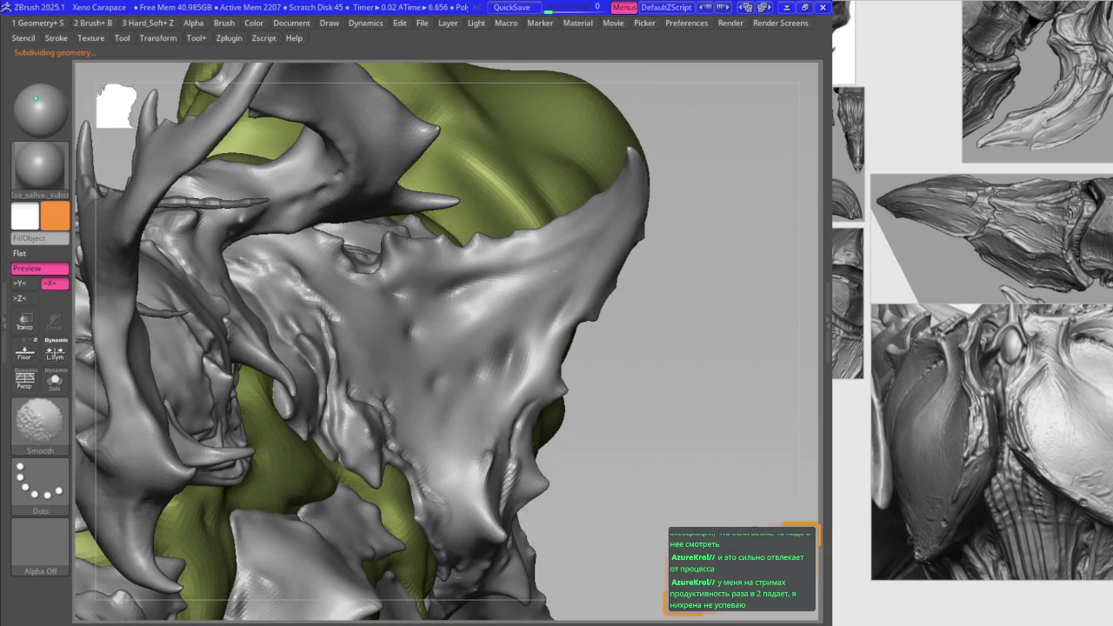
mouse_move(449, 321)
right_down()
mouse_move(481, 374)
mouse_move(359, 421)
mouse_move(432, 355)
right_up()
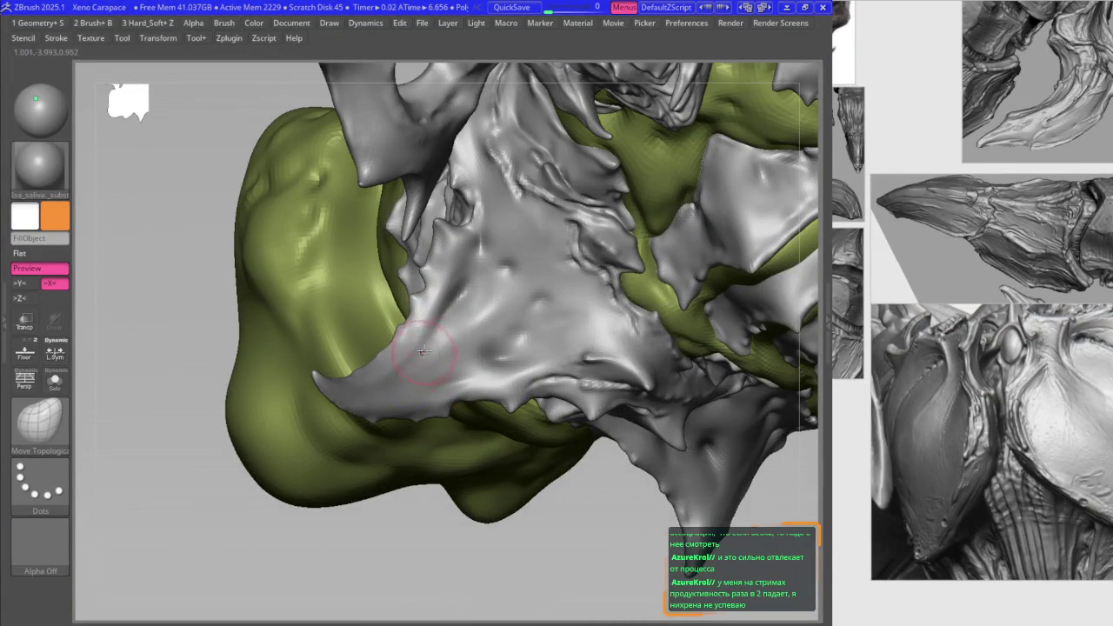
Step: Carve creases into the underside plates with DamStandard, Shift-smoothing some patches between orbits
key(b)
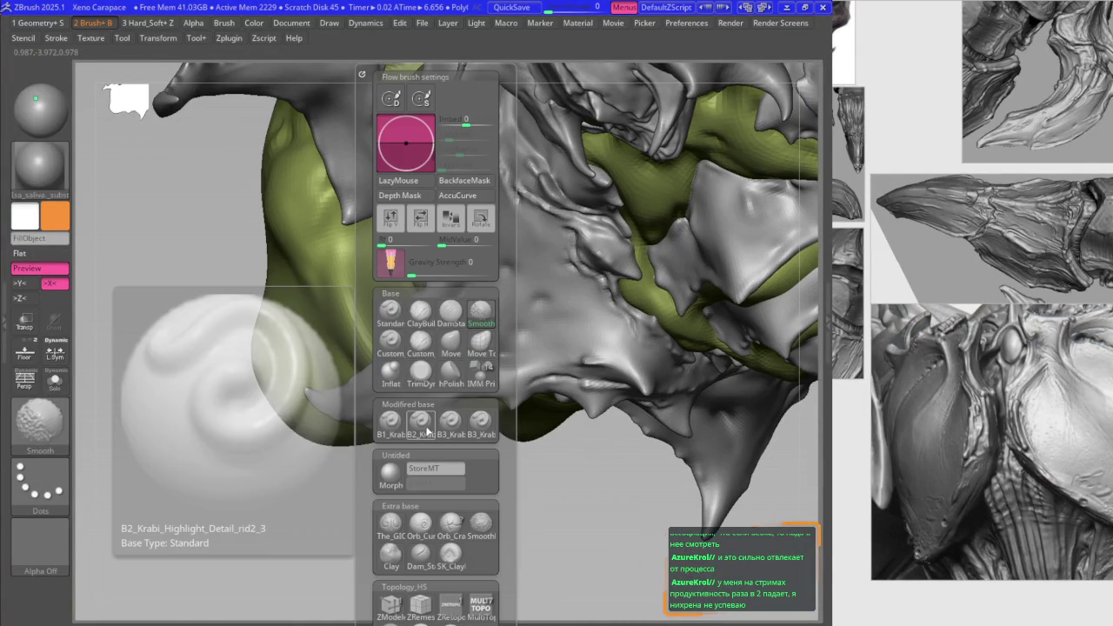
click(450, 311)
right_drag(458, 322, 443, 409)
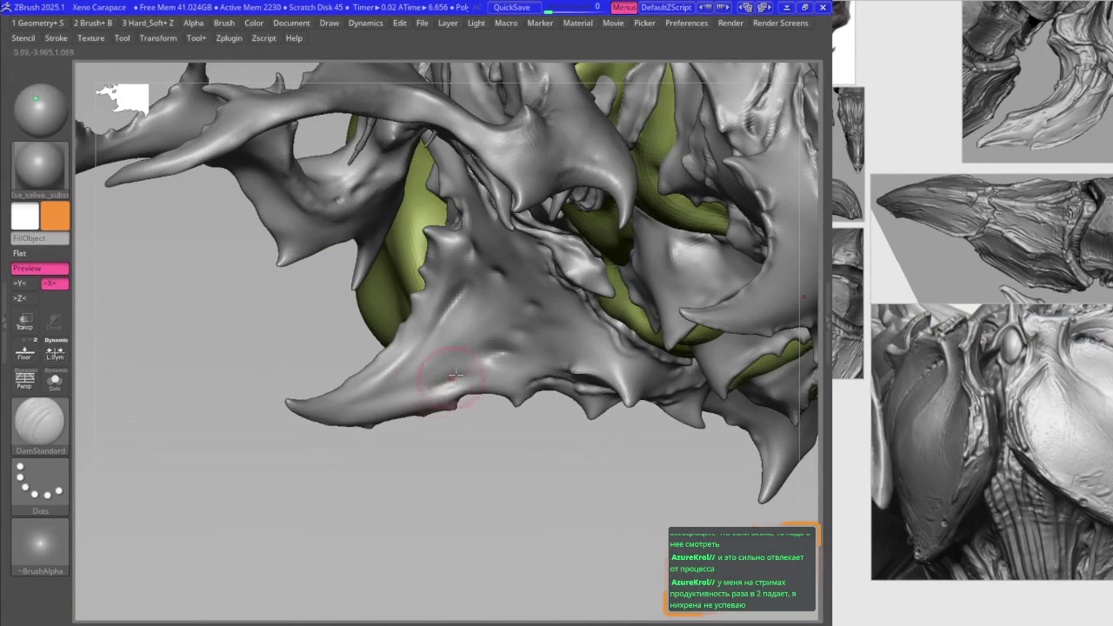
key(space)
key(shift)
right_drag(373, 390, 380, 395)
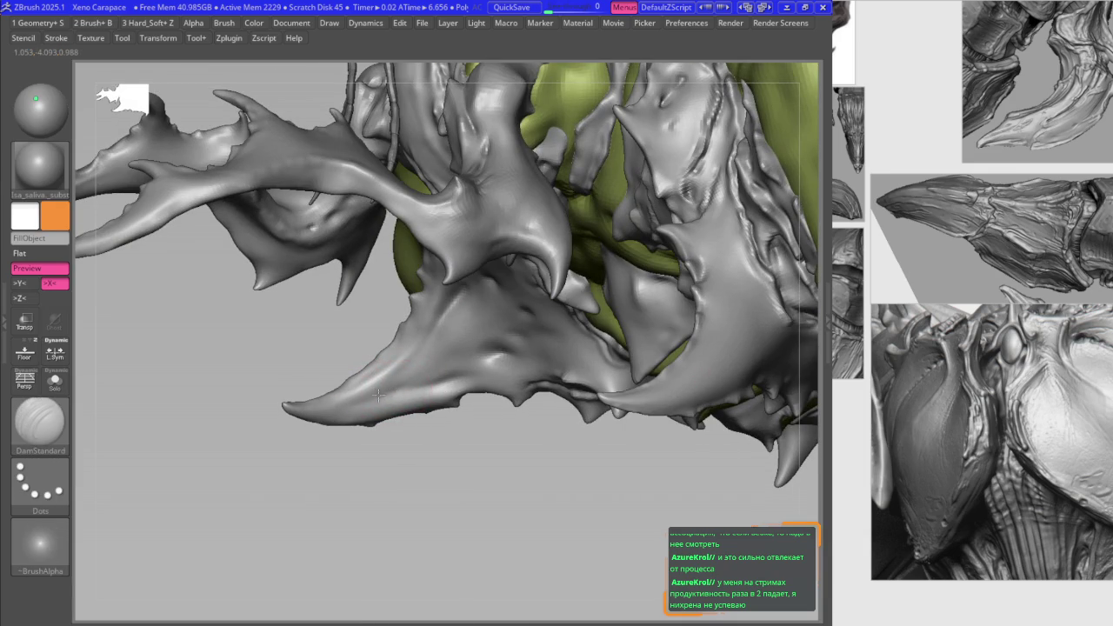
mouse_move(378, 396)
right_down()
mouse_move(466, 350)
mouse_move(500, 358)
right_up()
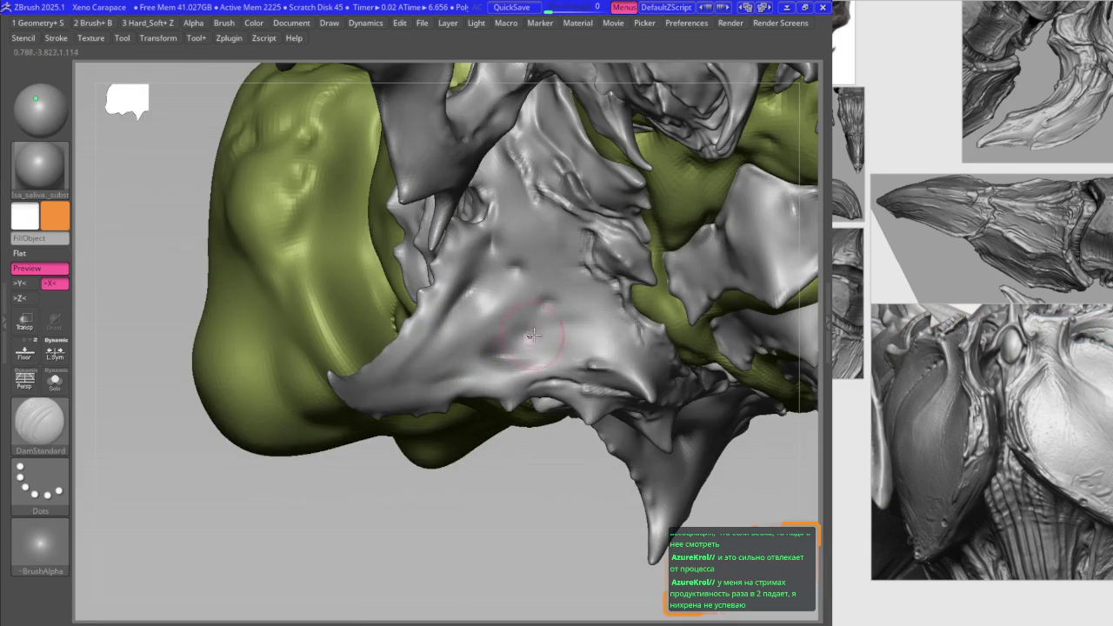
key(shift)
right_drag(551, 322, 533, 304)
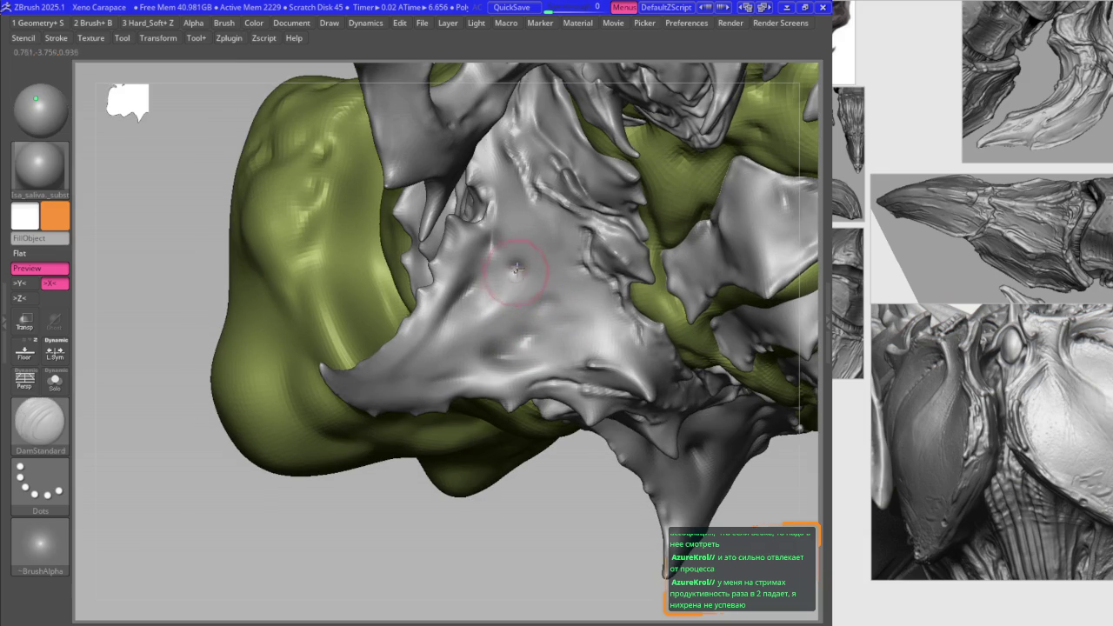
mouse_move(510, 287)
right_down()
mouse_move(475, 299)
mouse_move(481, 386)
right_up()
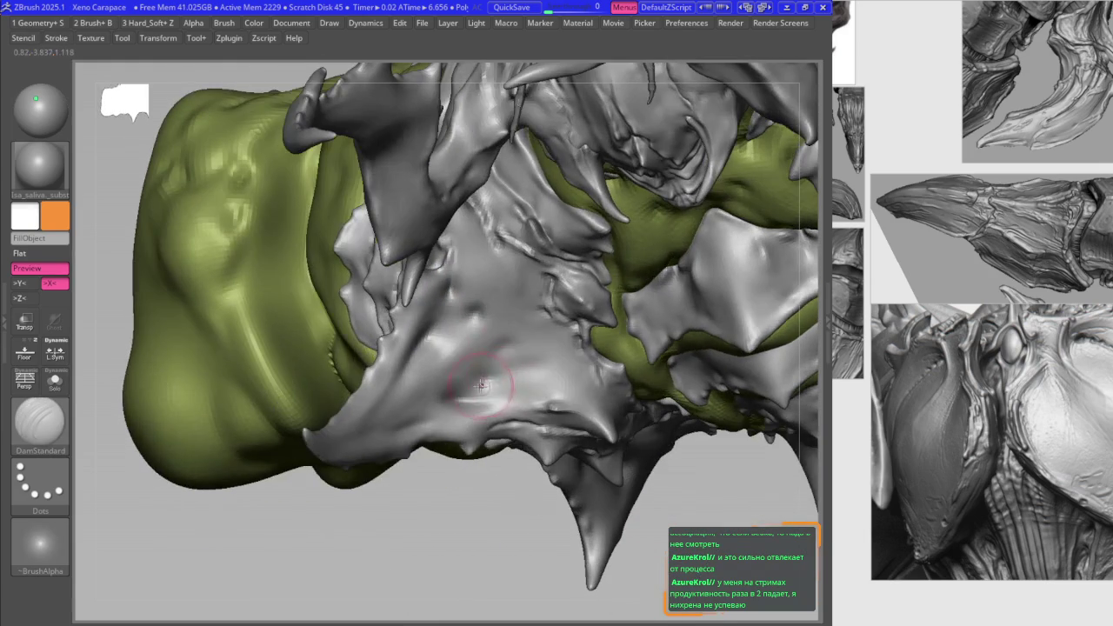
mouse_move(522, 373)
right_down()
mouse_move(519, 397)
mouse_move(522, 360)
mouse_move(496, 392)
mouse_move(563, 343)
mouse_move(624, 446)
mouse_move(590, 412)
mouse_move(578, 352)
mouse_move(627, 361)
mouse_move(620, 343)
right_up()
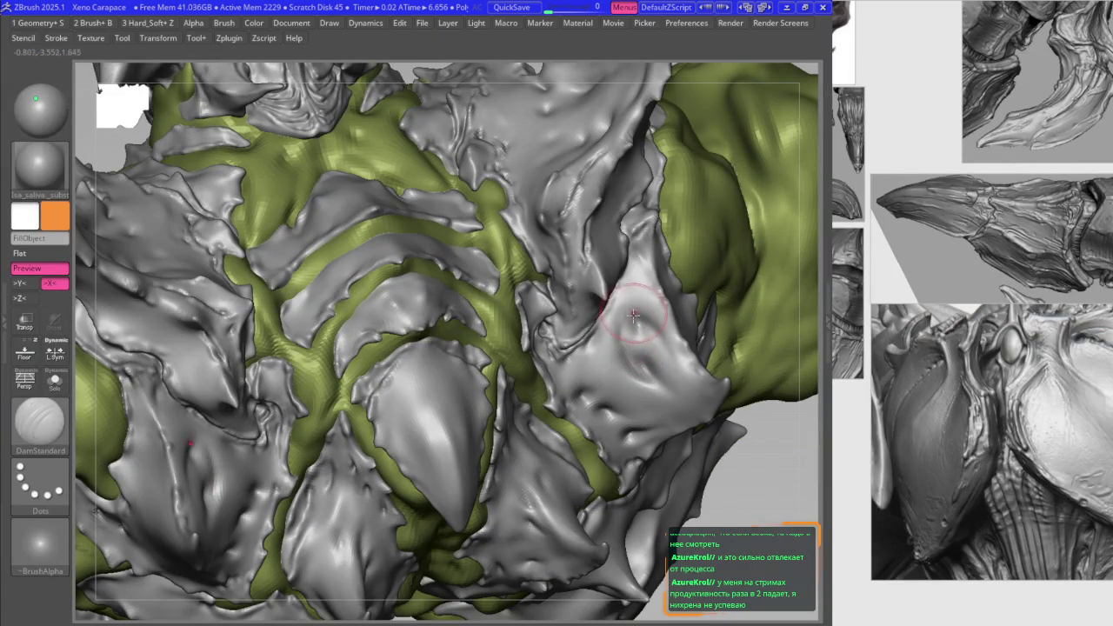
Step: Smooth the chest plate, then load the B2_Krabi_Highlight brush and frame the chest
key(shift)
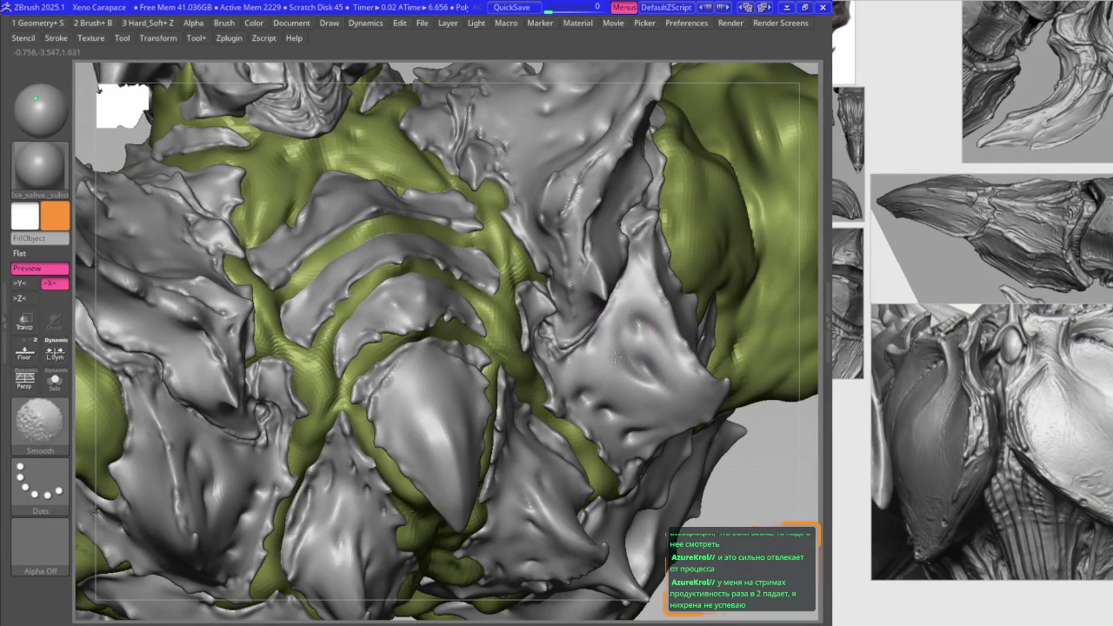
key(shift)
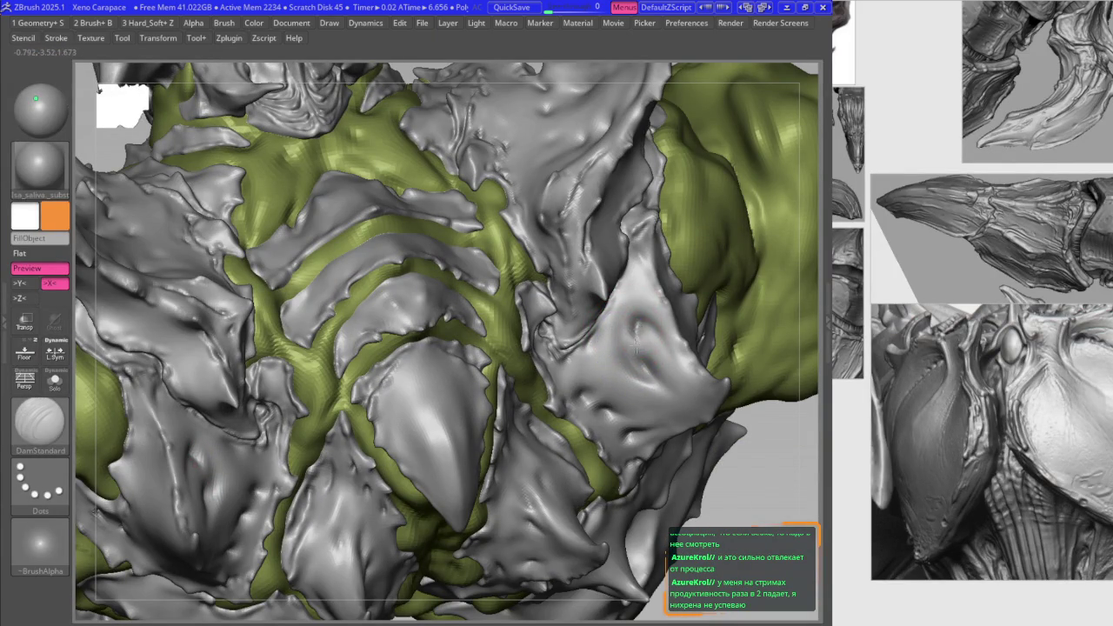
right_drag(640, 318, 659, 339)
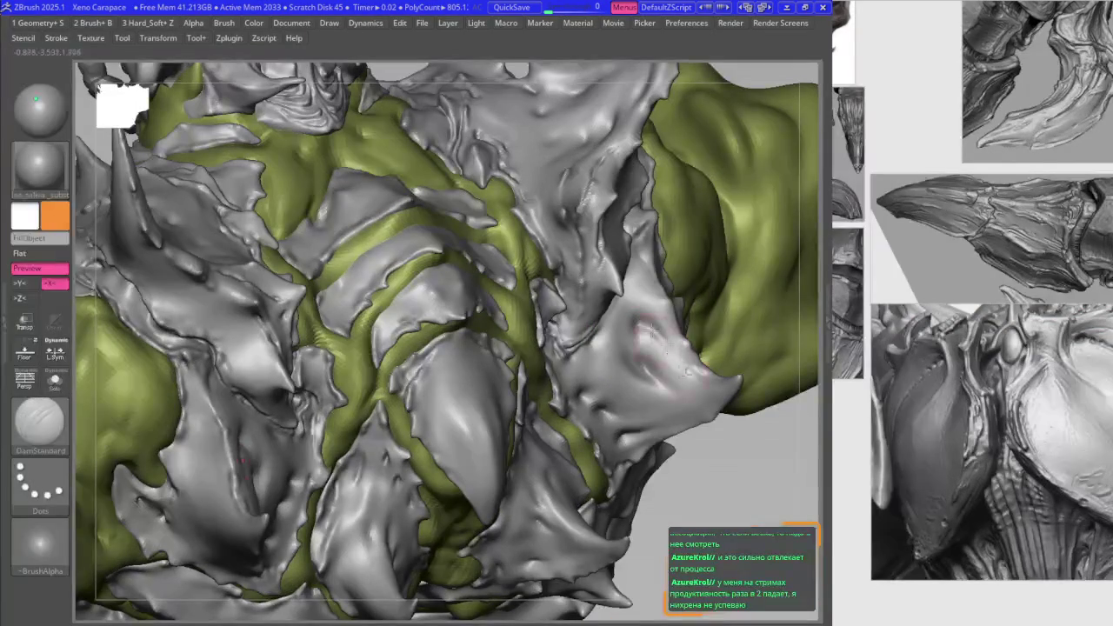
key(space)
click(626, 421)
mouse_move(531, 416)
right_down()
mouse_move(551, 340)
mouse_move(609, 330)
mouse_move(612, 379)
right_up()
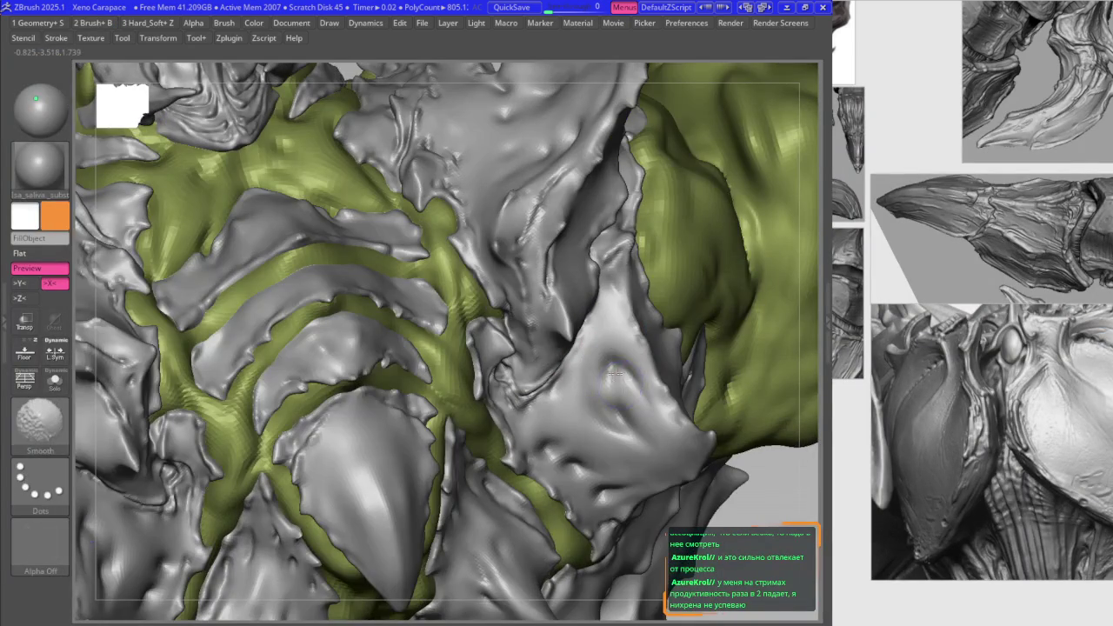
mouse_move(611, 370)
right_down()
mouse_move(631, 364)
mouse_move(639, 393)
right_up()
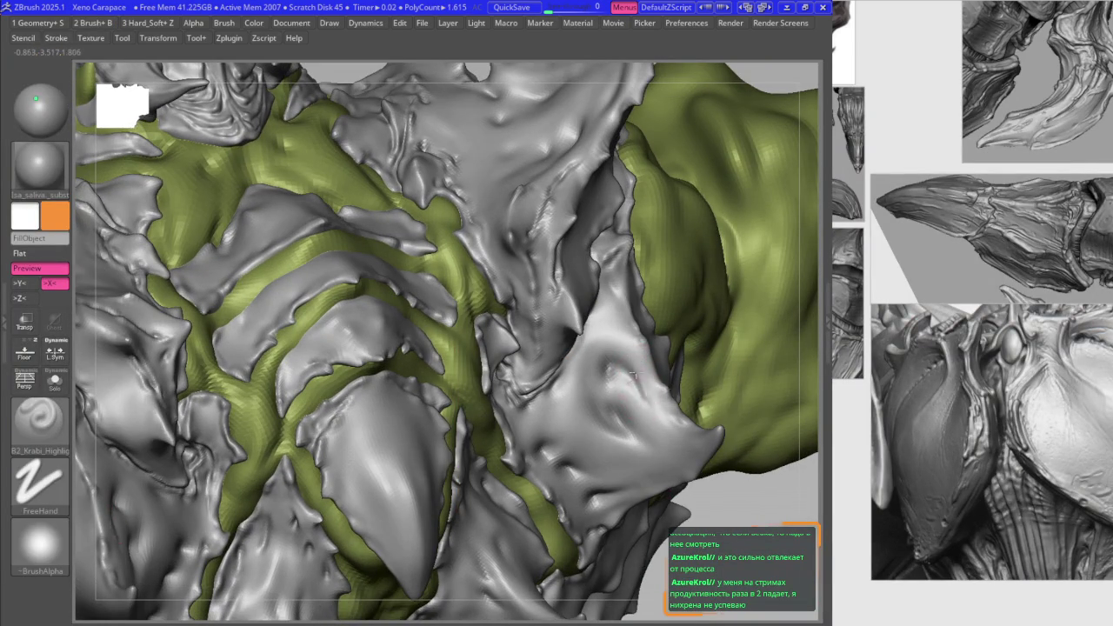
Step: Drop the carapace a subdivision level with Shift+D and zoom out to the whole creature
key(shift)
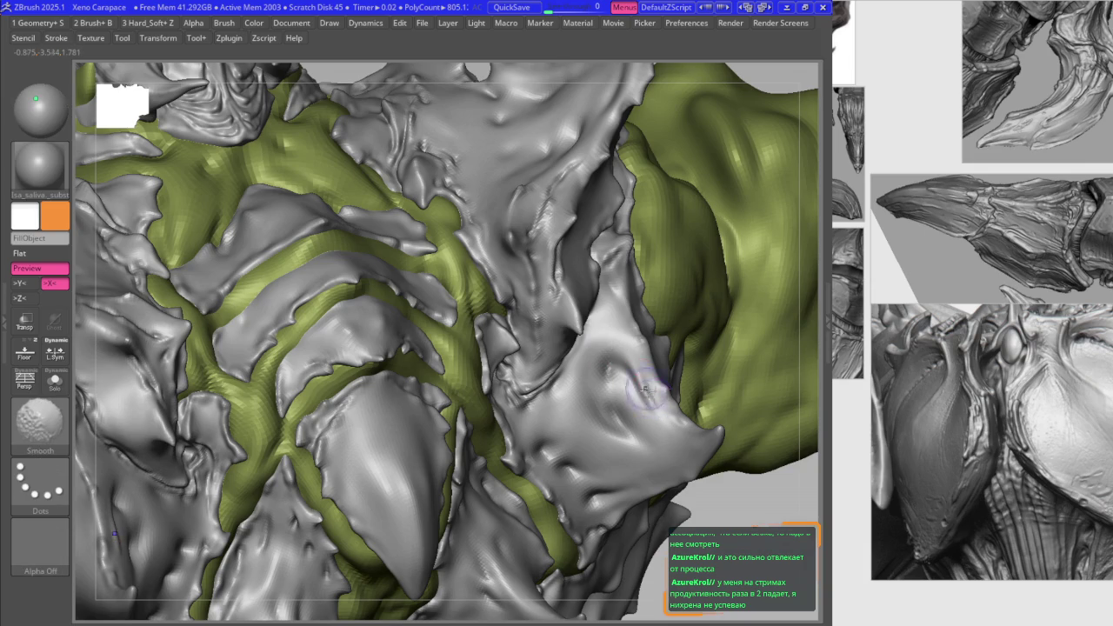
alt+right_drag(633, 363, 642, 443)
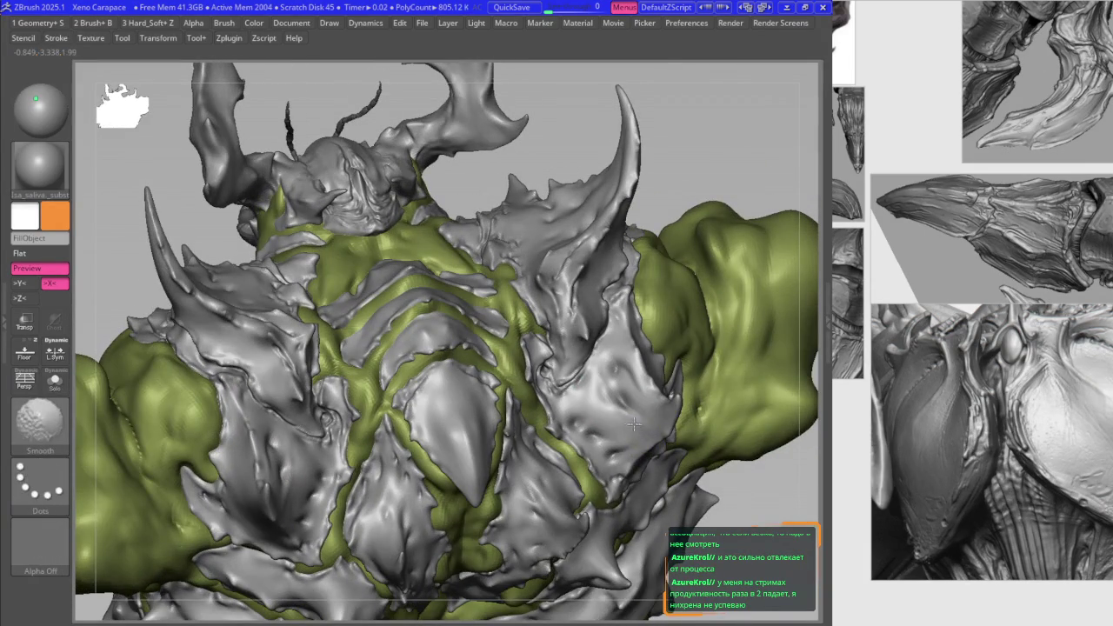
key(ctrl+d)
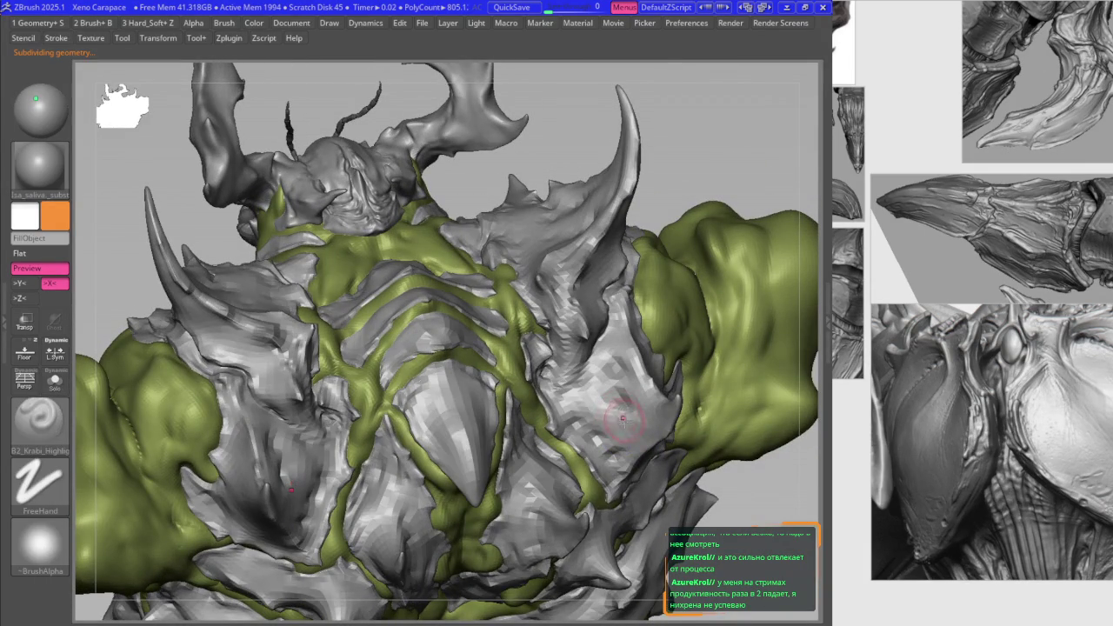
key(shift+d)
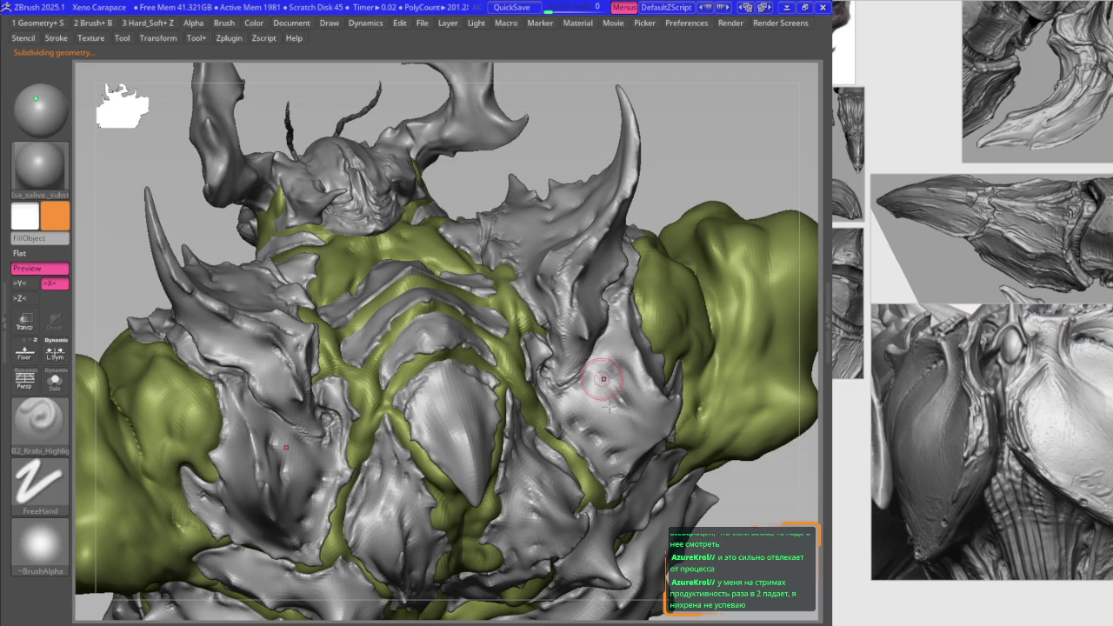
key(shift)
mouse_move(631, 377)
right_down()
mouse_move(492, 318)
mouse_move(625, 433)
right_up()
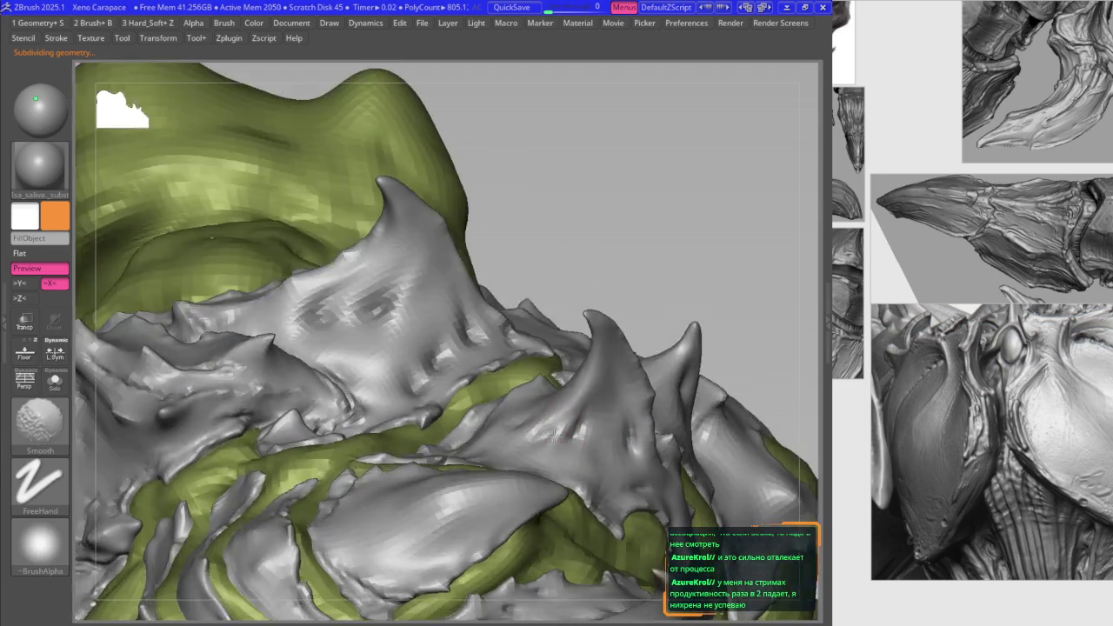
Step: Smooth the chest plate, then select DamStandard and orbit low to view the spikes
mouse_move(591, 401)
right_down()
mouse_move(601, 466)
mouse_move(615, 449)
mouse_move(635, 477)
mouse_move(620, 389)
mouse_move(596, 396)
right_up()
key(shift)
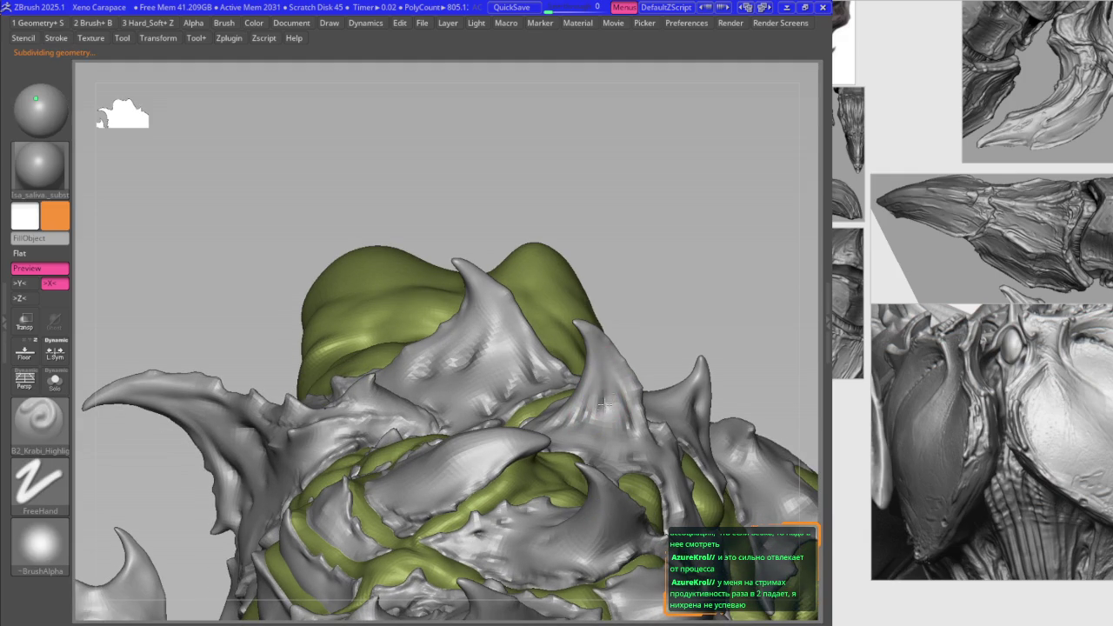
mouse_move(605, 371)
right_down()
mouse_move(611, 396)
mouse_move(429, 346)
mouse_move(429, 378)
right_up()
key(space)
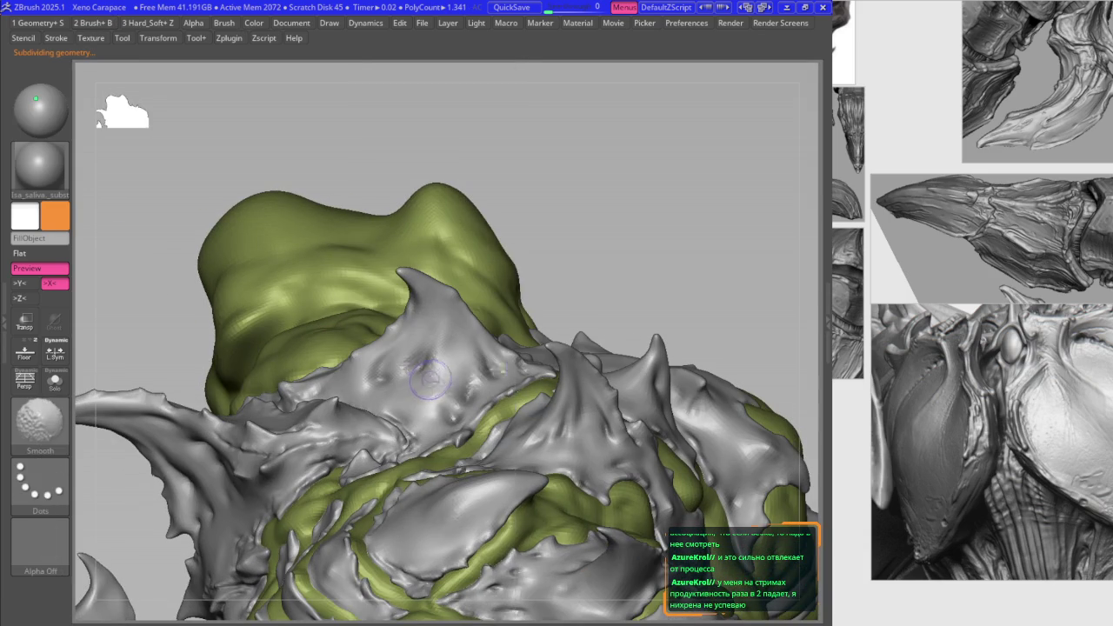
key(space)
click(449, 339)
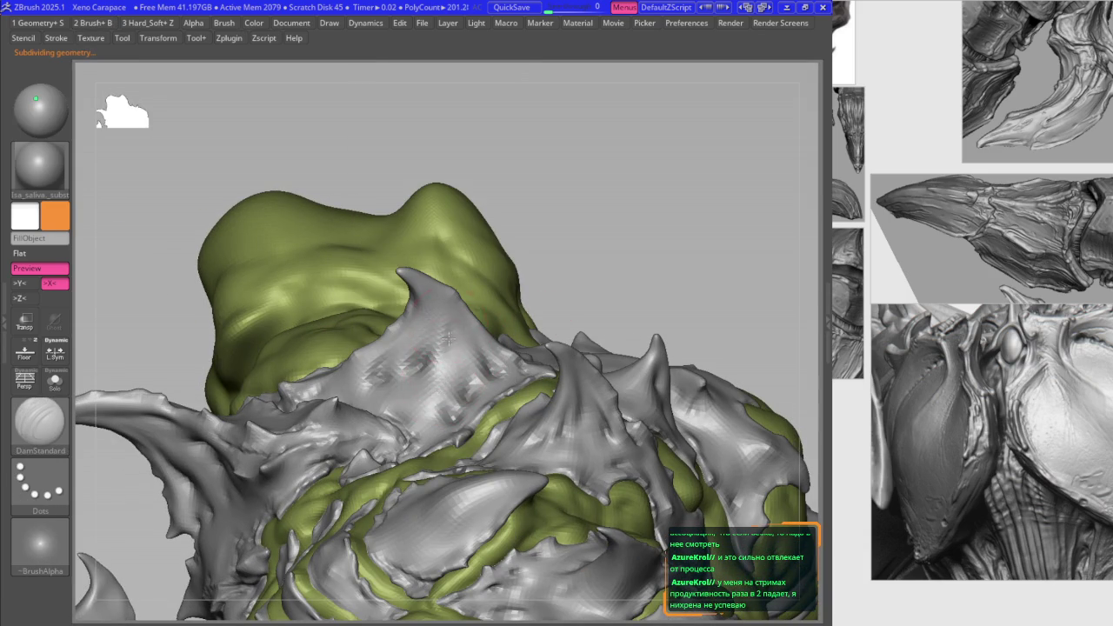
mouse_move(448, 339)
right_down()
mouse_move(444, 283)
mouse_move(429, 318)
right_up()
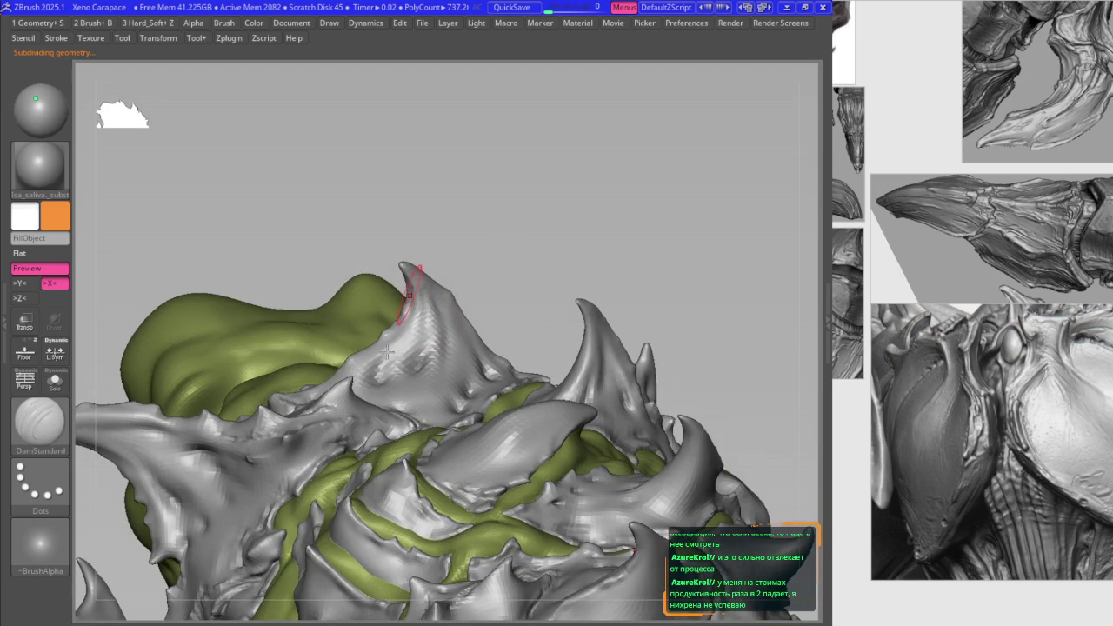
Step: Smooth the spike surface, raise the subdivision level, and smooth the adjacent plate
key(space)
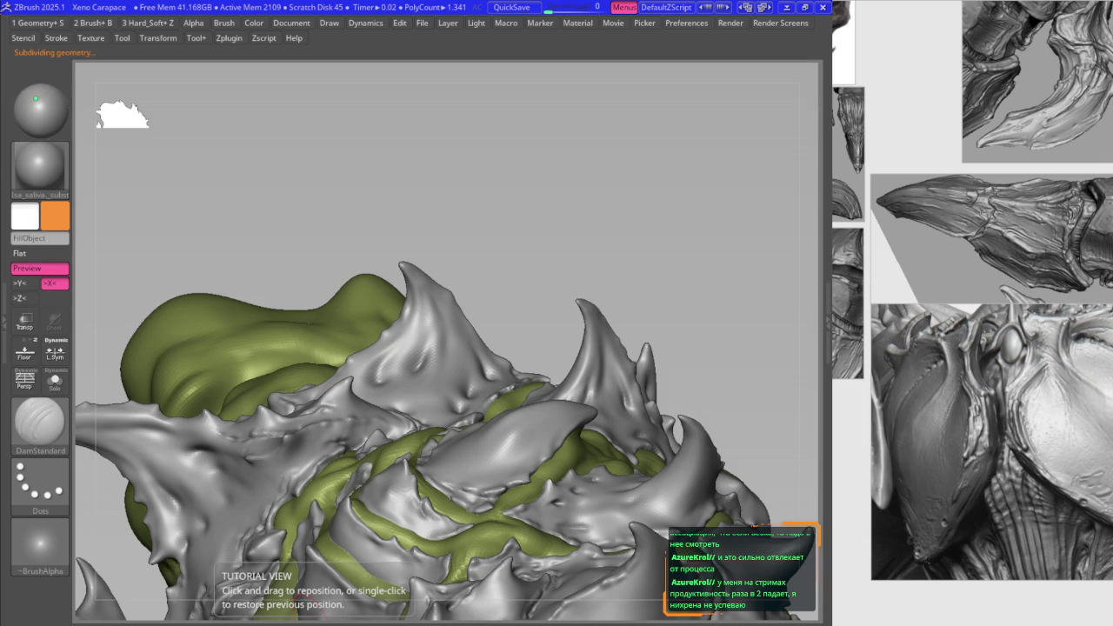
right_drag(365, 365, 427, 319)
shift+drag(427, 319, 436, 320)
mouse_move(420, 278)
right_down()
mouse_move(382, 383)
mouse_move(435, 335)
right_up()
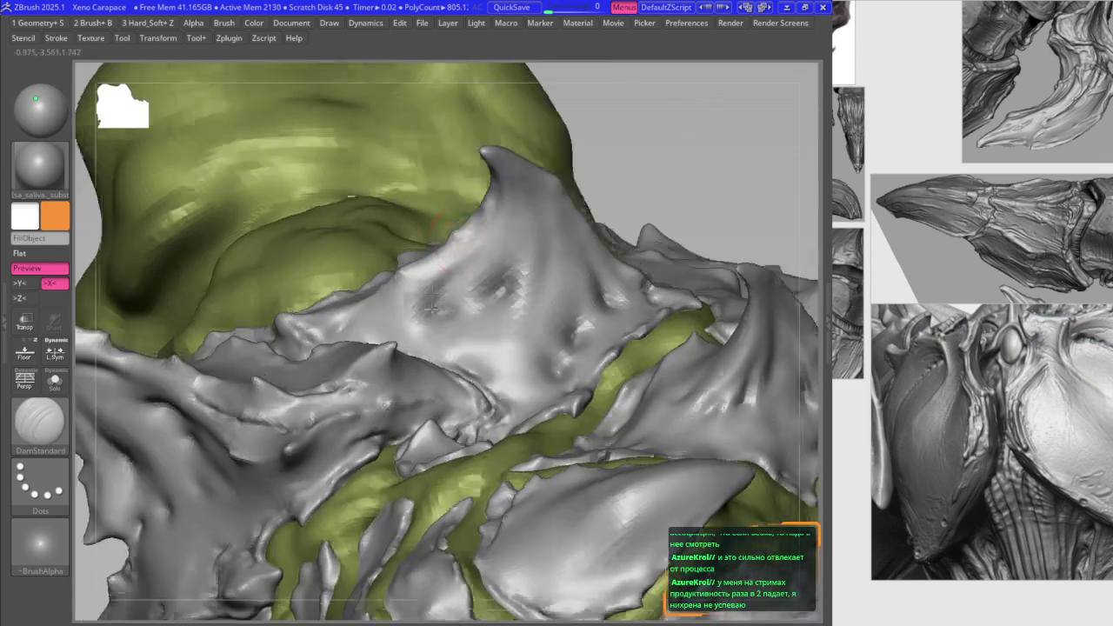
key(space)
key(ctrl+d)
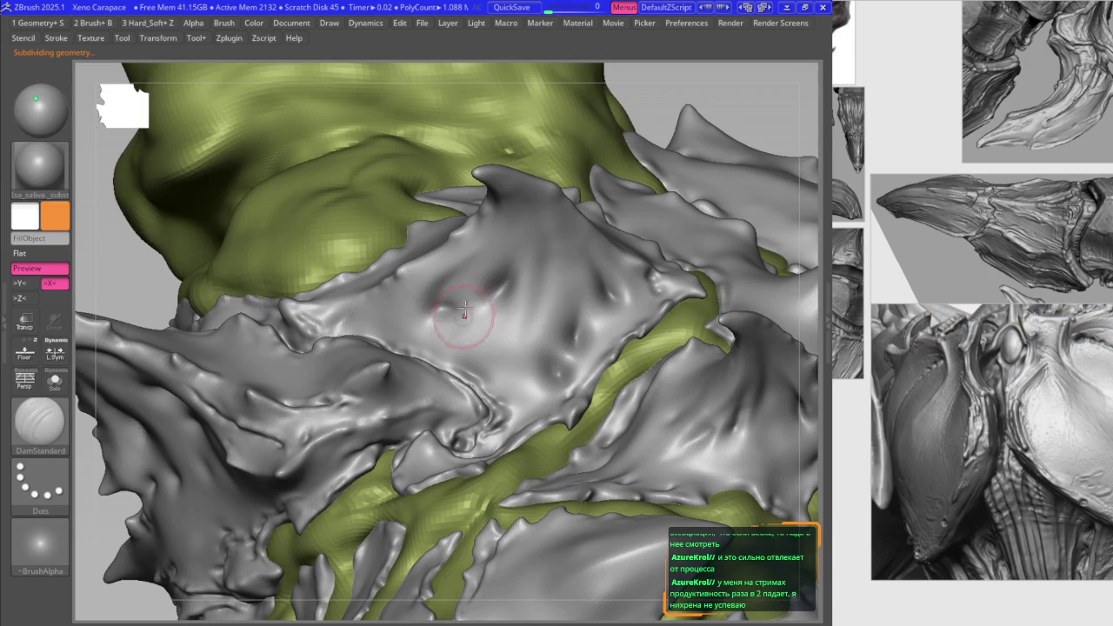
shift+drag(447, 310, 486, 310)
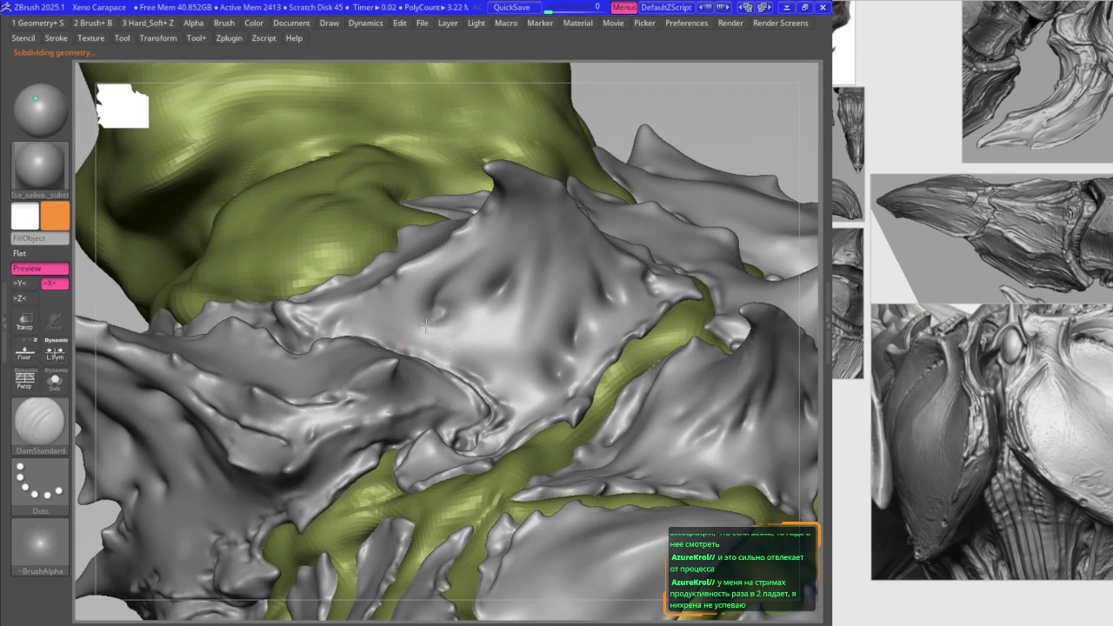
Step: Smooth small dimpled patches and carve a small crease on the chest plate, then zoom out
key(shift)
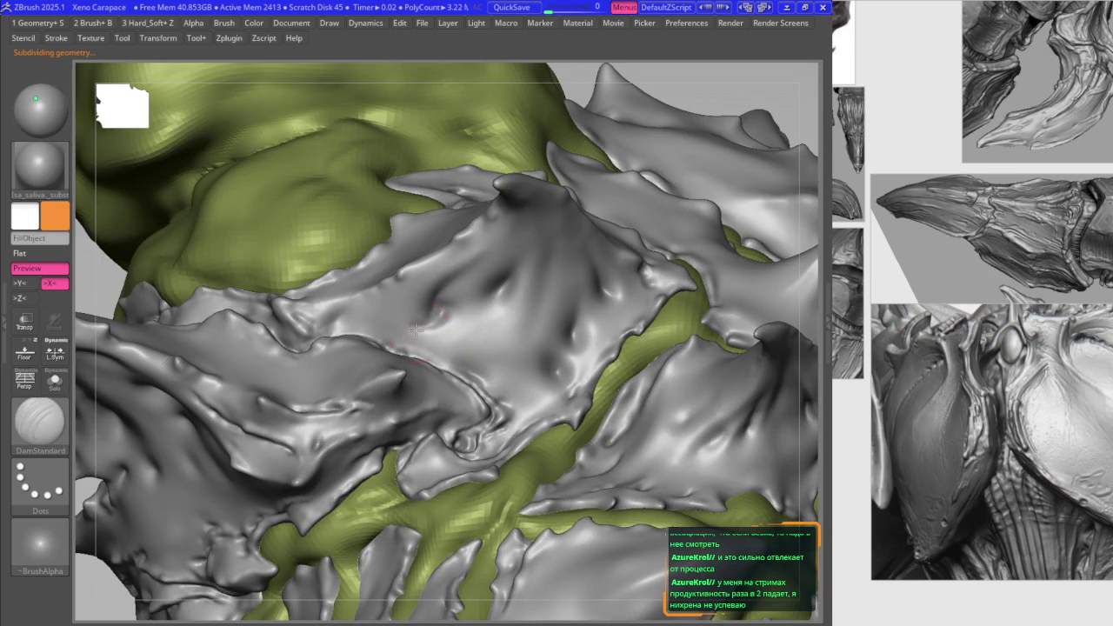
key(shift)
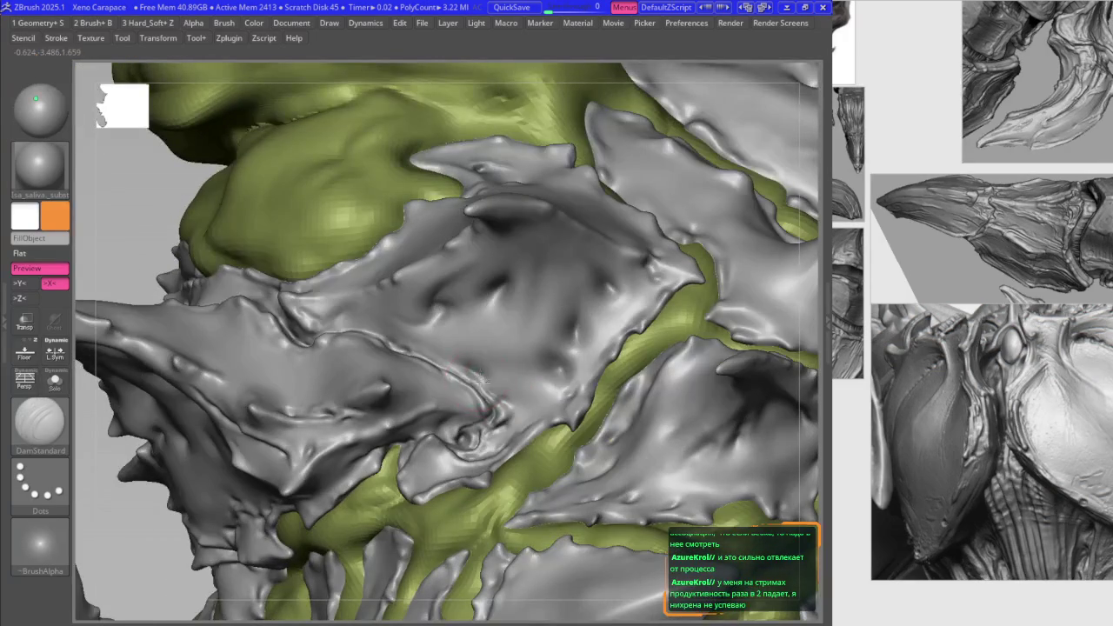
right_drag(476, 375, 553, 374)
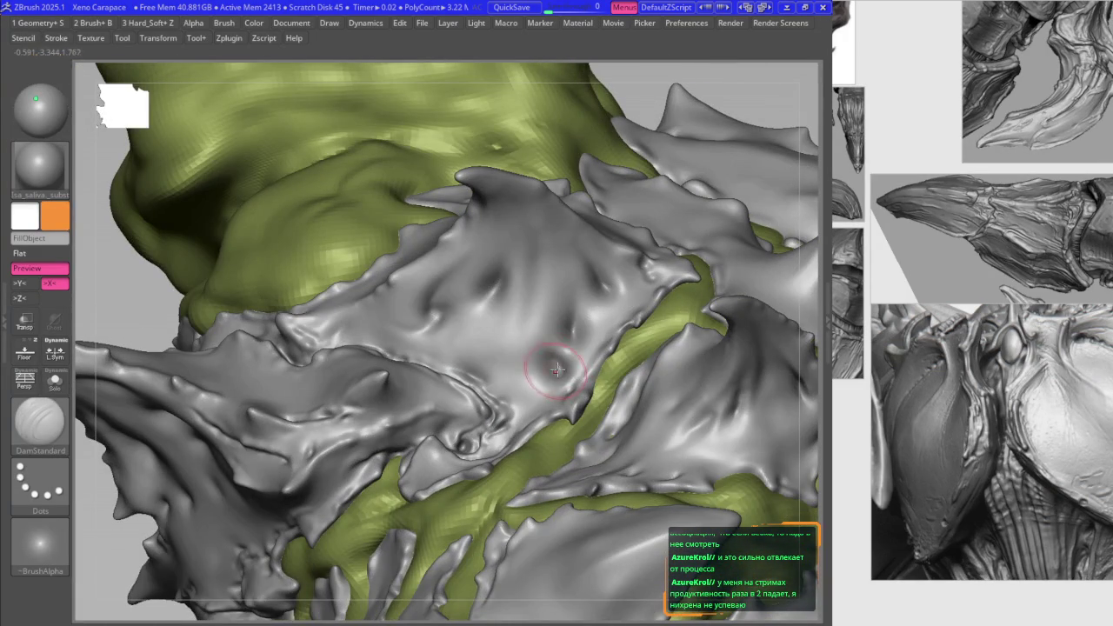
shift+drag(551, 367, 547, 374)
drag(576, 315, 576, 319)
right_drag(569, 289, 572, 276)
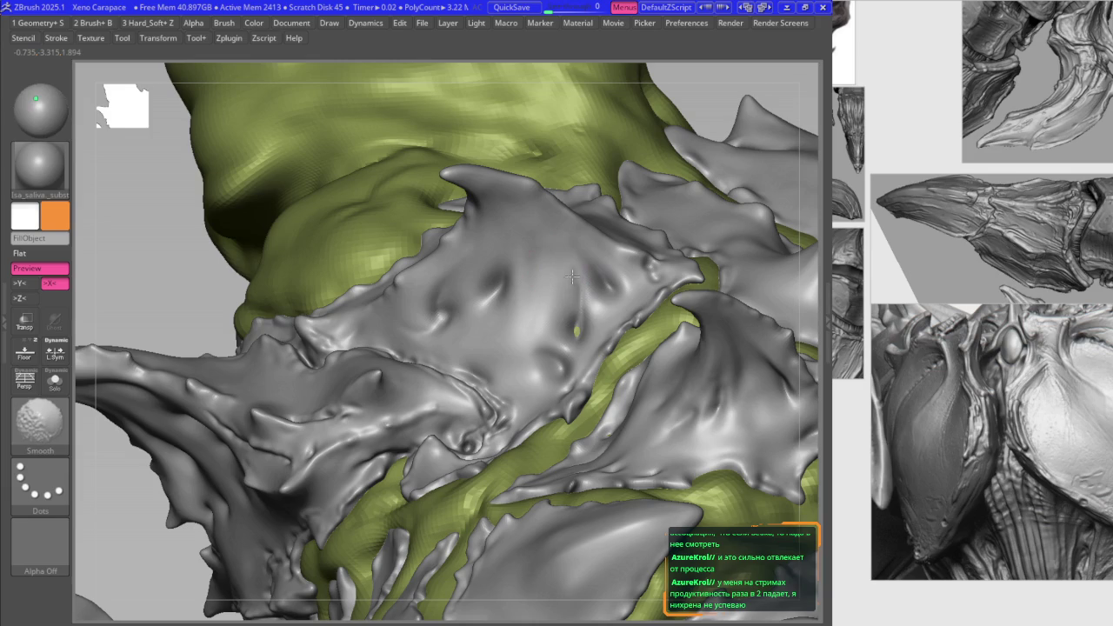
mouse_move(565, 324)
shift+mouse_down()
mouse_move(568, 313)
mouse_move(568, 322)
shift+mouse_up()
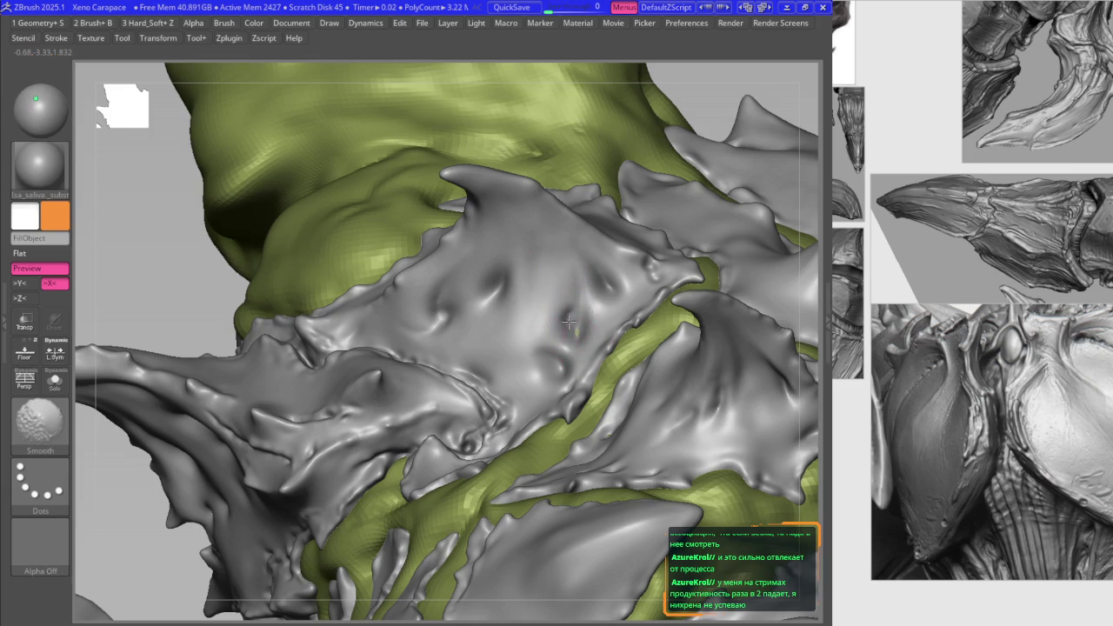
mouse_move(562, 329)
right_down()
mouse_move(522, 300)
mouse_move(513, 330)
mouse_move(529, 357)
mouse_move(587, 350)
mouse_move(521, 311)
mouse_move(508, 331)
mouse_move(514, 375)
right_up()
Step: Load the B2_Krabi_Highlight brush and frame the shoulder carapace plate
right_drag(540, 326, 481, 304)
key(b)
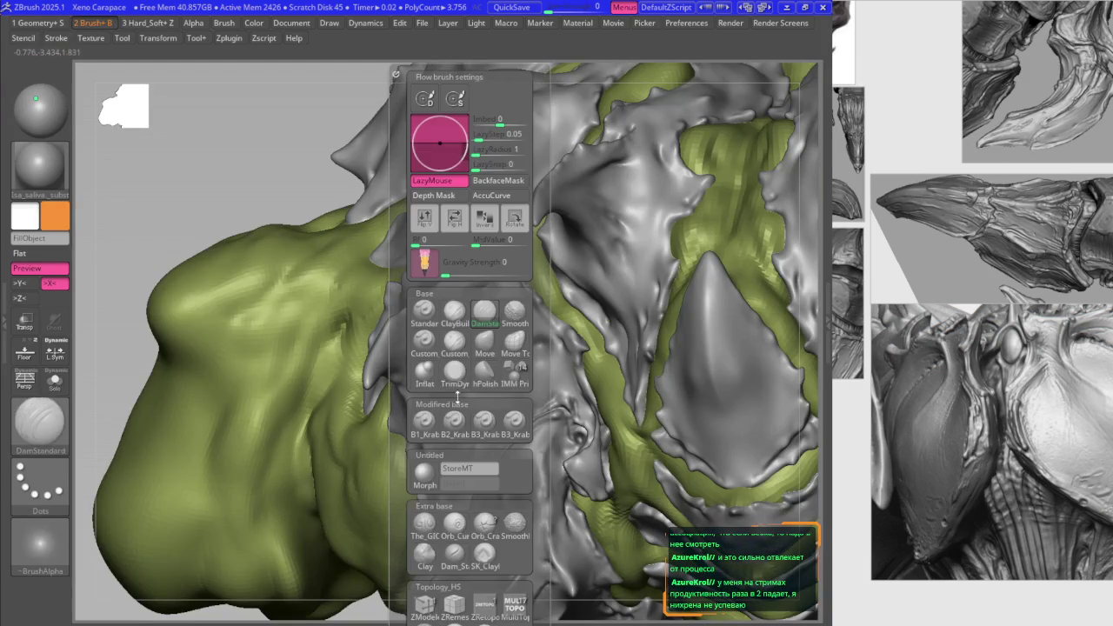
click(452, 425)
right_drag(452, 424, 490, 288)
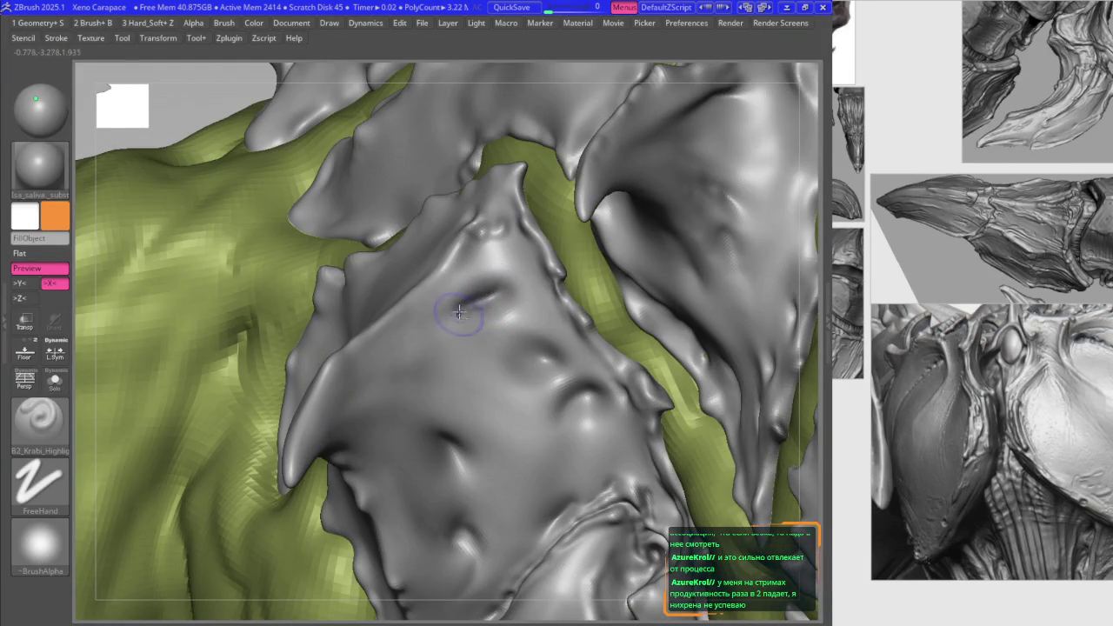
key(f)
mouse_move(476, 344)
right_down()
mouse_move(519, 281)
mouse_move(520, 334)
right_up()
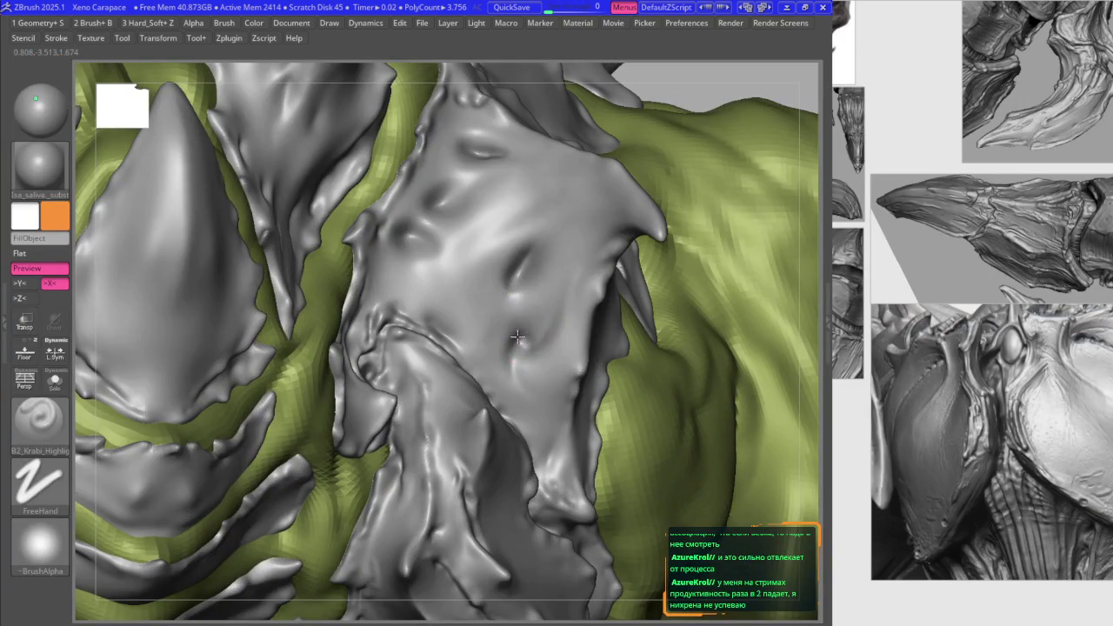
Step: Try DamStandard, then return to B2_Krabi_Highlight and smooth along the plate edge
key(b)
key(d)
key(s)
right_drag(512, 379, 514, 373)
key(space)
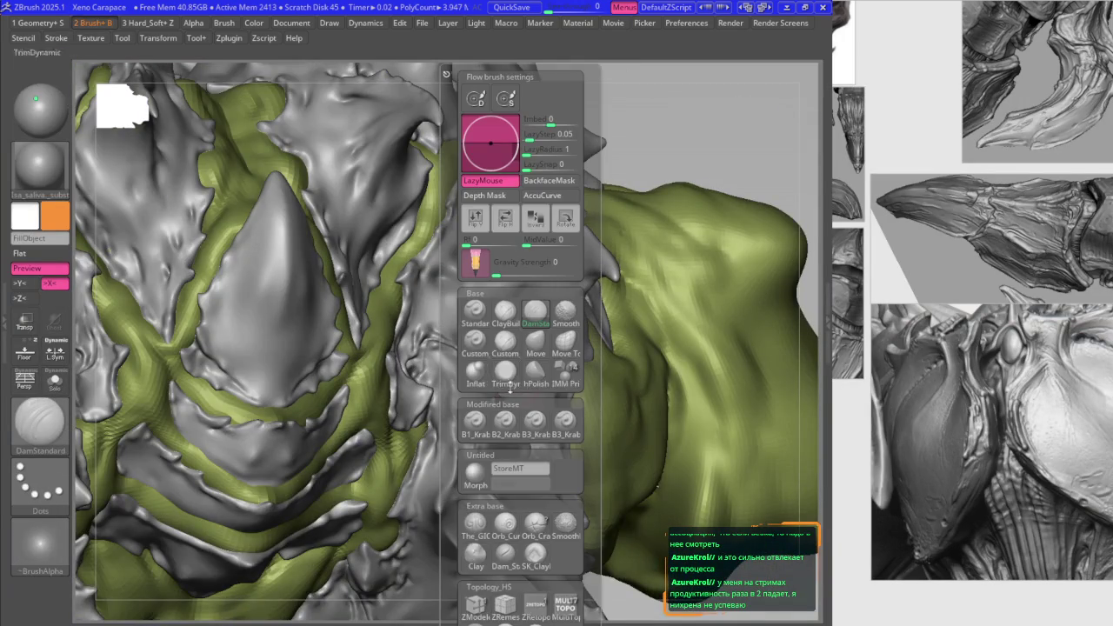
click(504, 420)
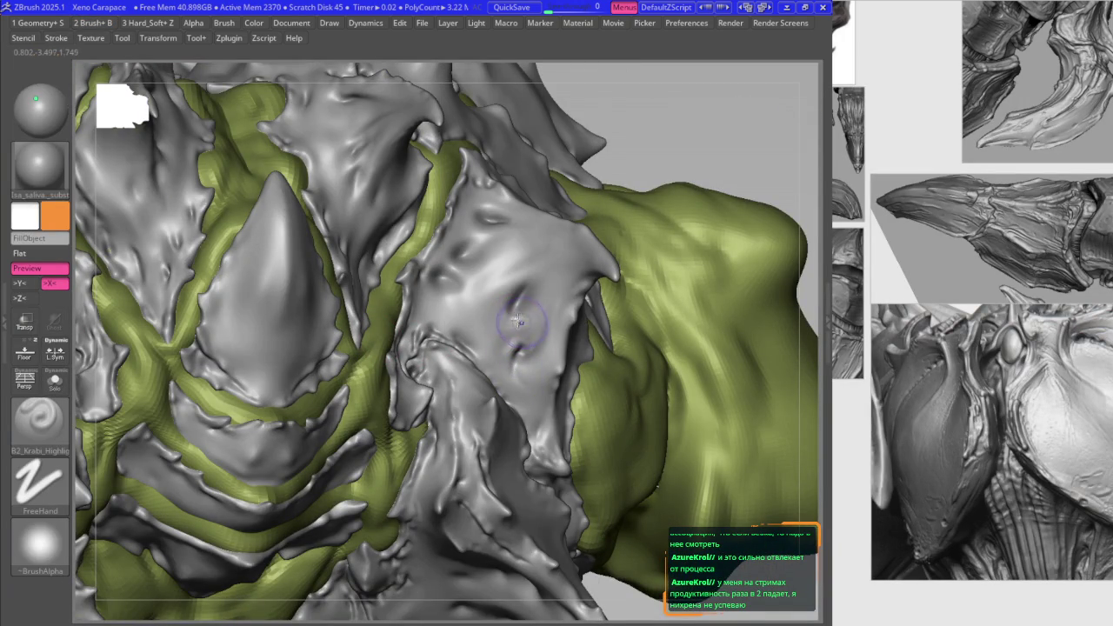
shift+drag(533, 297, 531, 316)
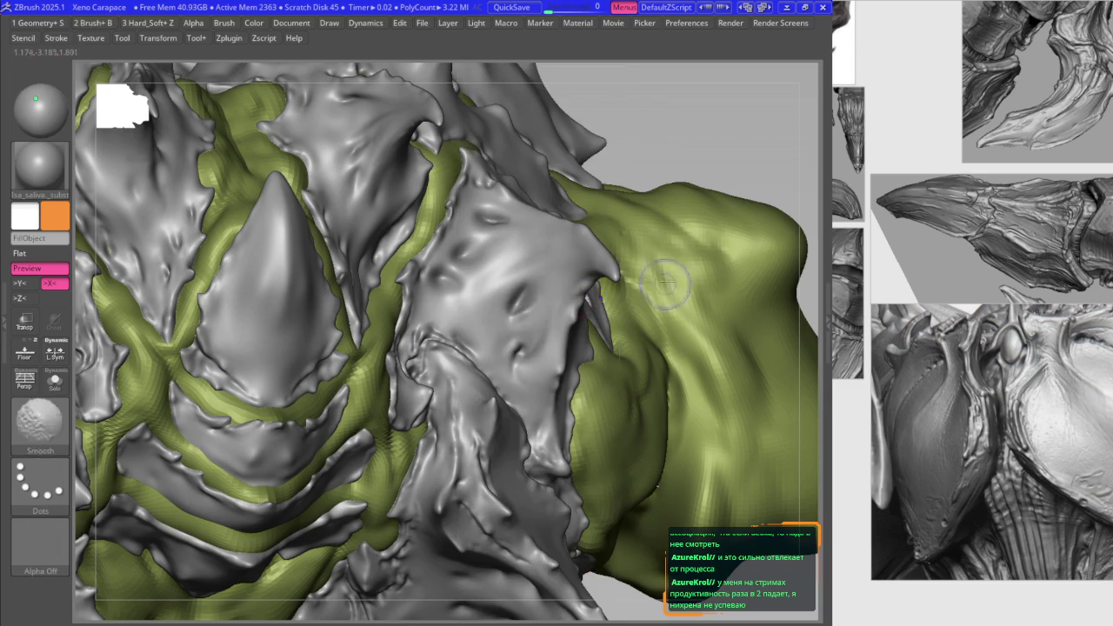
right_drag(506, 315, 504, 261)
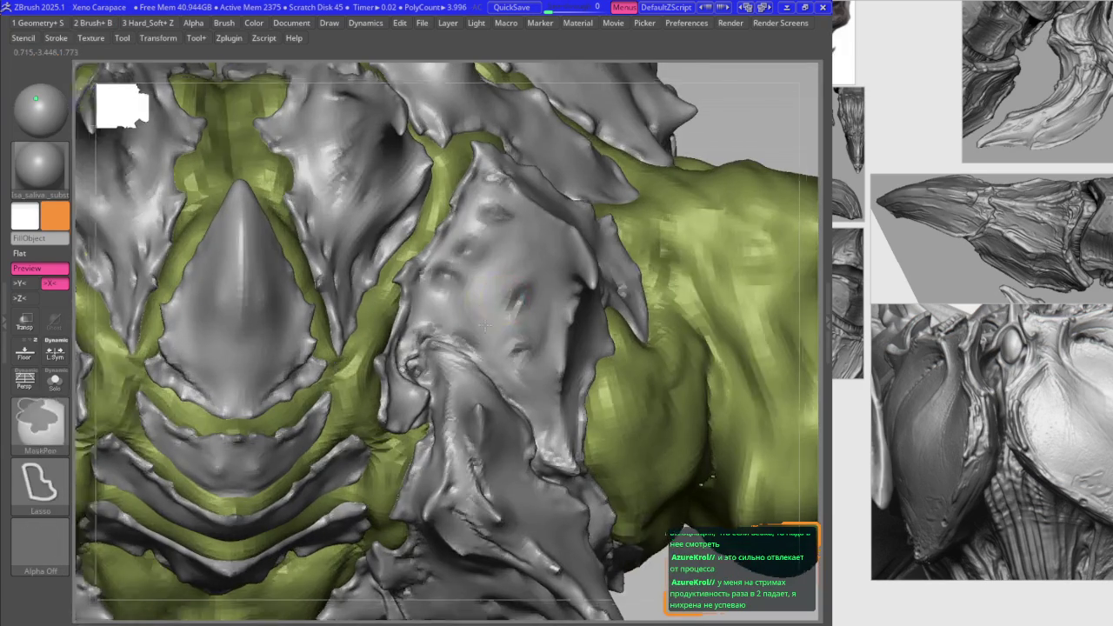
Step: Carve sharpened creases into the shoulder plate's folds and smooth near its edge
key(b)
key(shift)
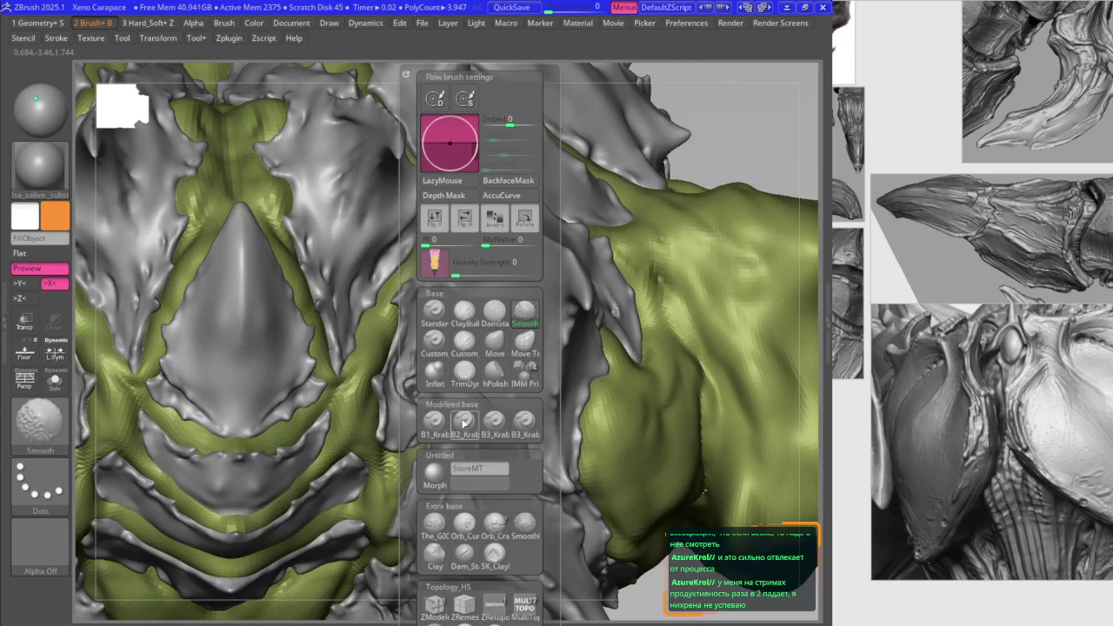
click(464, 424)
ctrl+right_drag(452, 261, 451, 304)
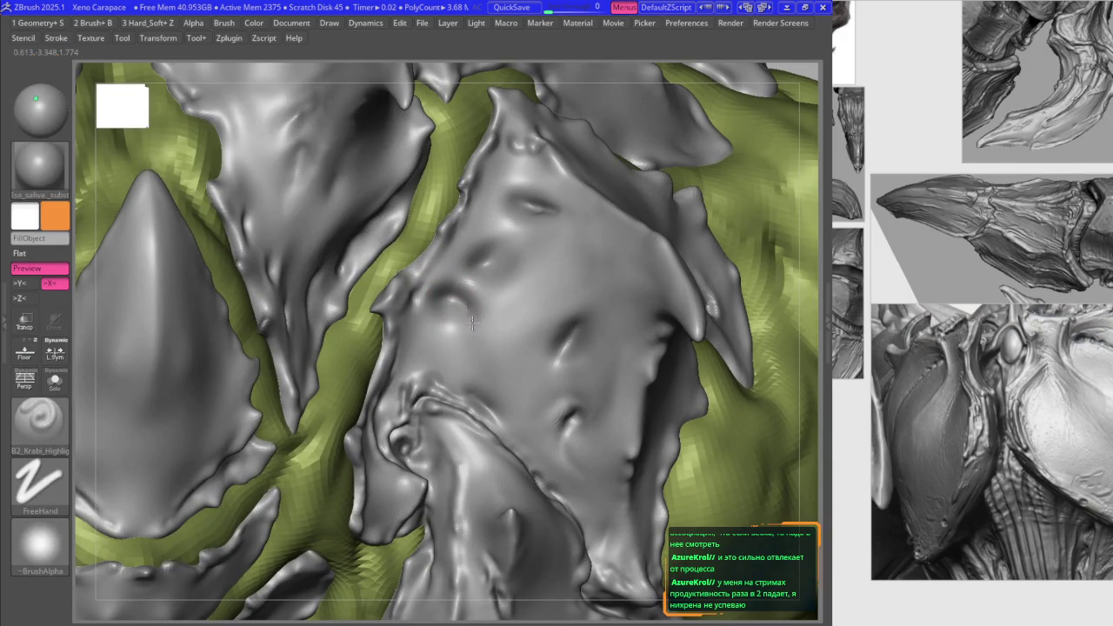
key(shift)
mouse_move(476, 305)
ctrl+right_down()
mouse_move(482, 317)
mouse_move(435, 375)
mouse_move(447, 385)
mouse_move(444, 372)
ctrl+right_up()
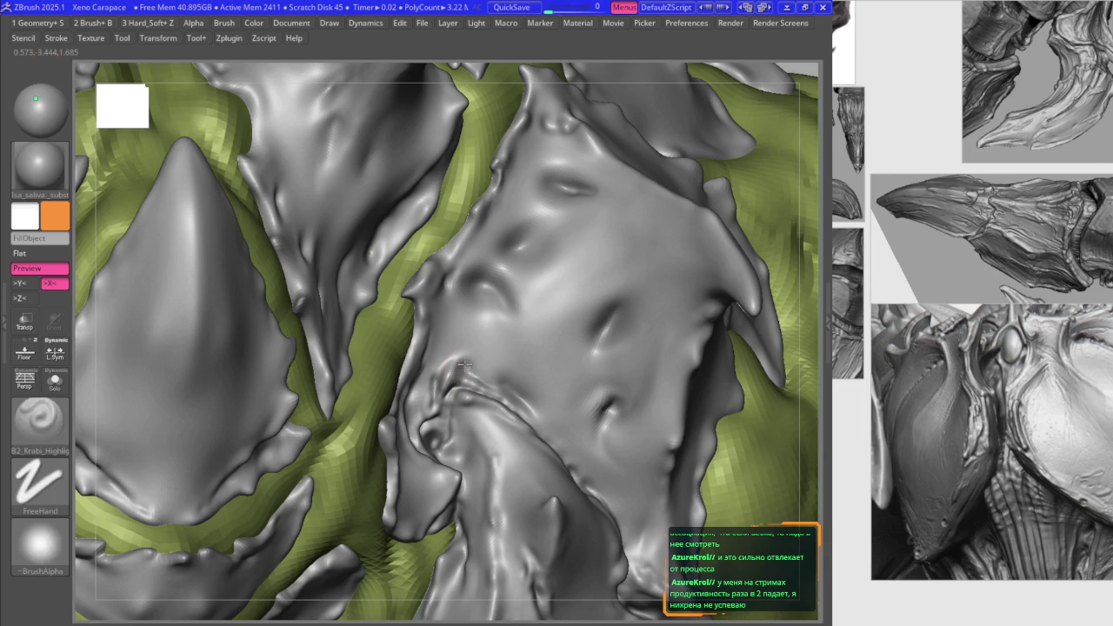
ctrl+right_drag(468, 368, 423, 317)
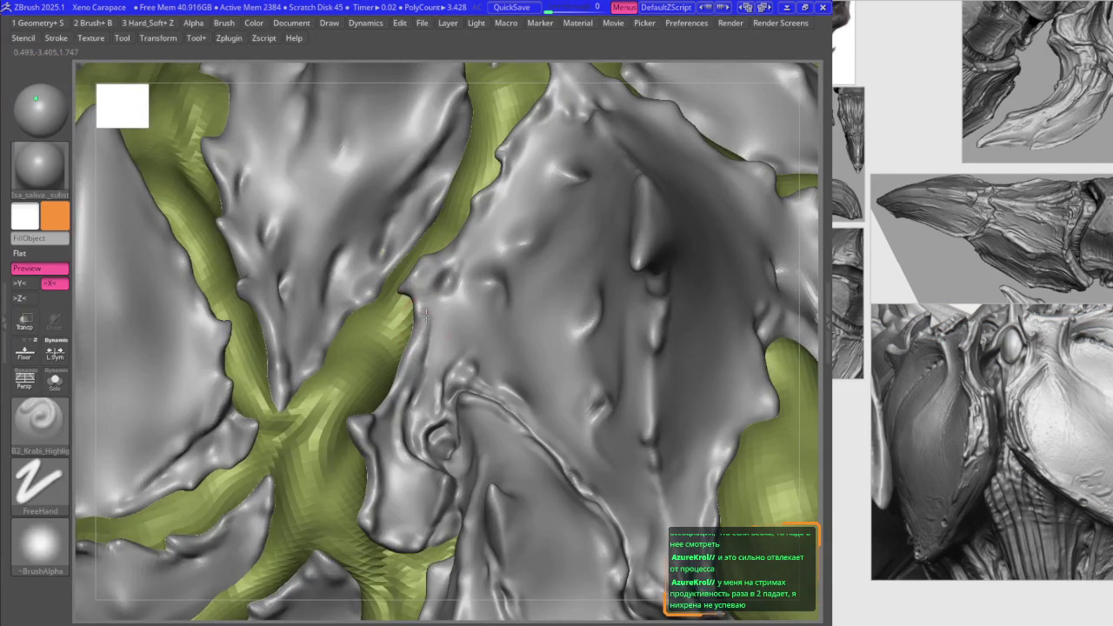
shift+drag(429, 329, 429, 322)
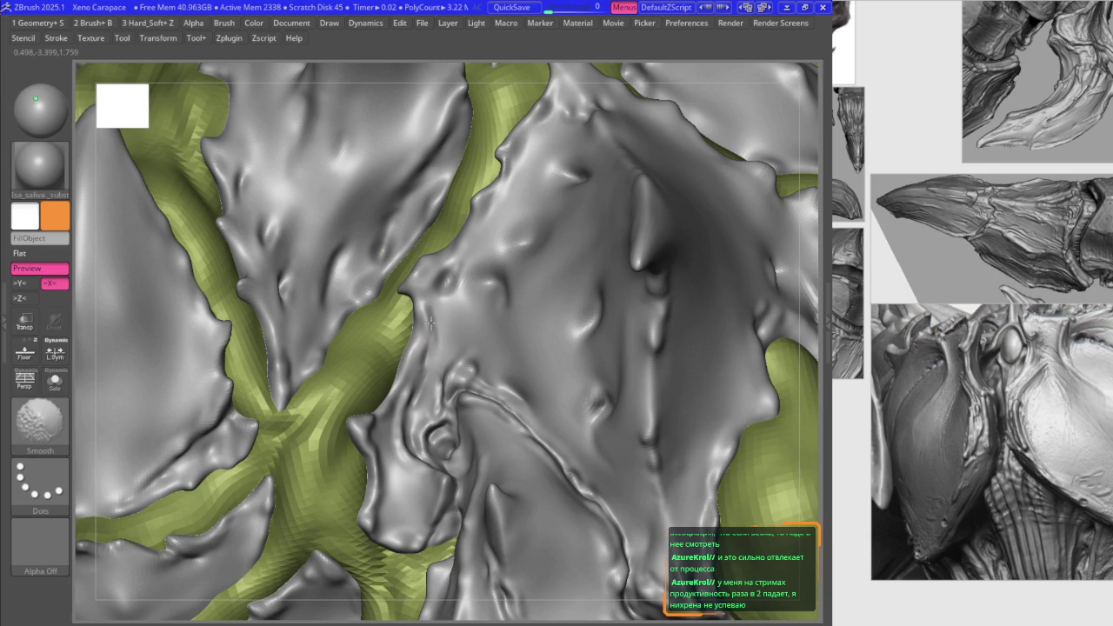
mouse_move(416, 304)
right_down()
mouse_move(484, 293)
mouse_move(492, 278)
mouse_move(472, 277)
mouse_move(460, 311)
mouse_move(458, 297)
mouse_move(436, 318)
mouse_move(463, 335)
right_up()
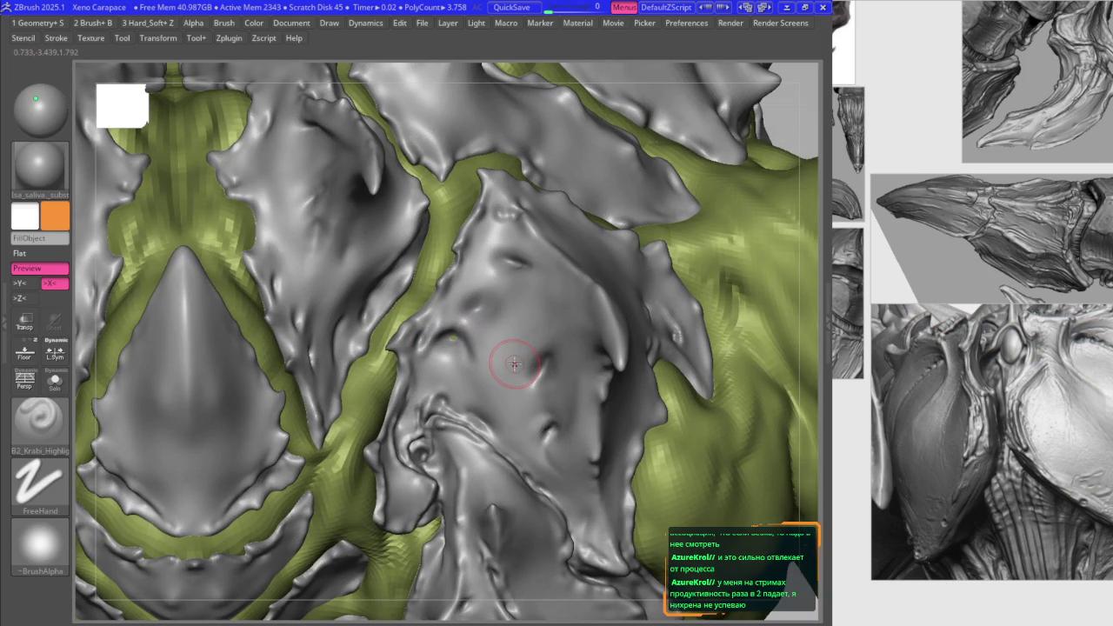
Step: Shift-smooth rough patches along the plate edges and tip while turning around the shoulder
mouse_move(517, 294)
right_down()
mouse_move(472, 298)
mouse_move(472, 310)
mouse_move(487, 318)
mouse_move(489, 355)
mouse_move(529, 353)
mouse_move(563, 429)
mouse_move(543, 434)
mouse_move(557, 444)
right_up()
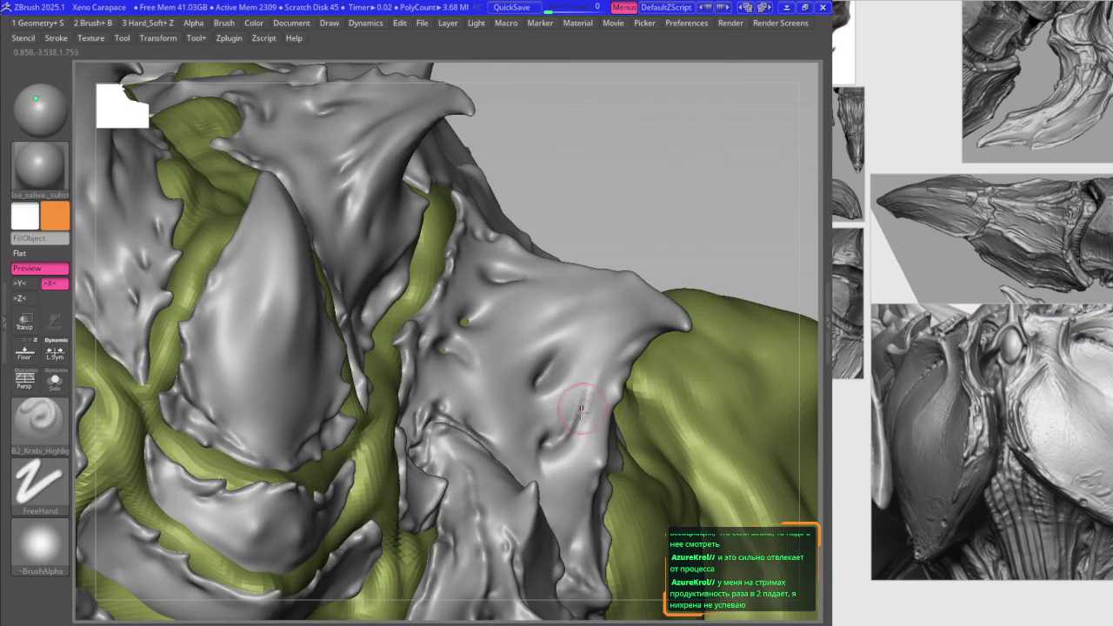
key(shift)
right_drag(594, 391, 629, 347)
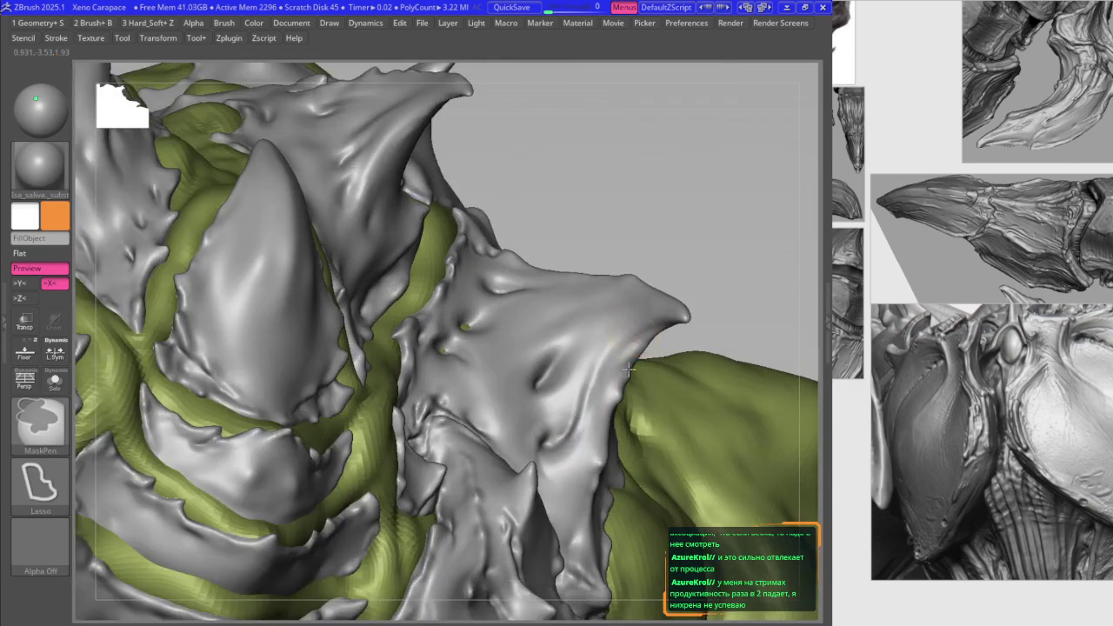
key(shift)
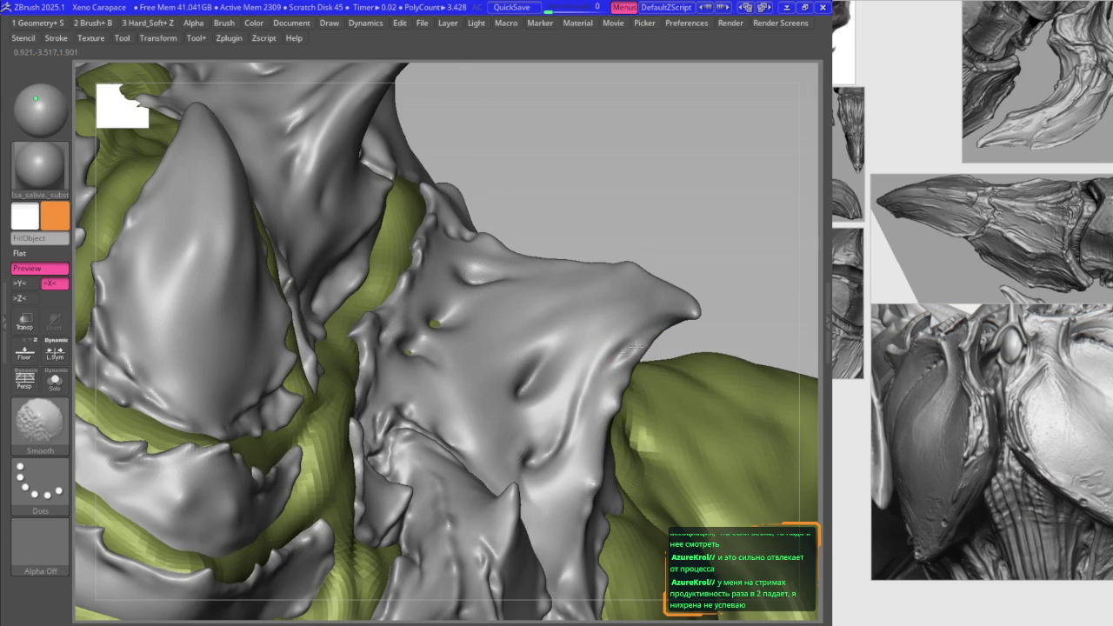
mouse_move(571, 373)
right_down()
mouse_move(543, 391)
mouse_move(572, 369)
right_up()
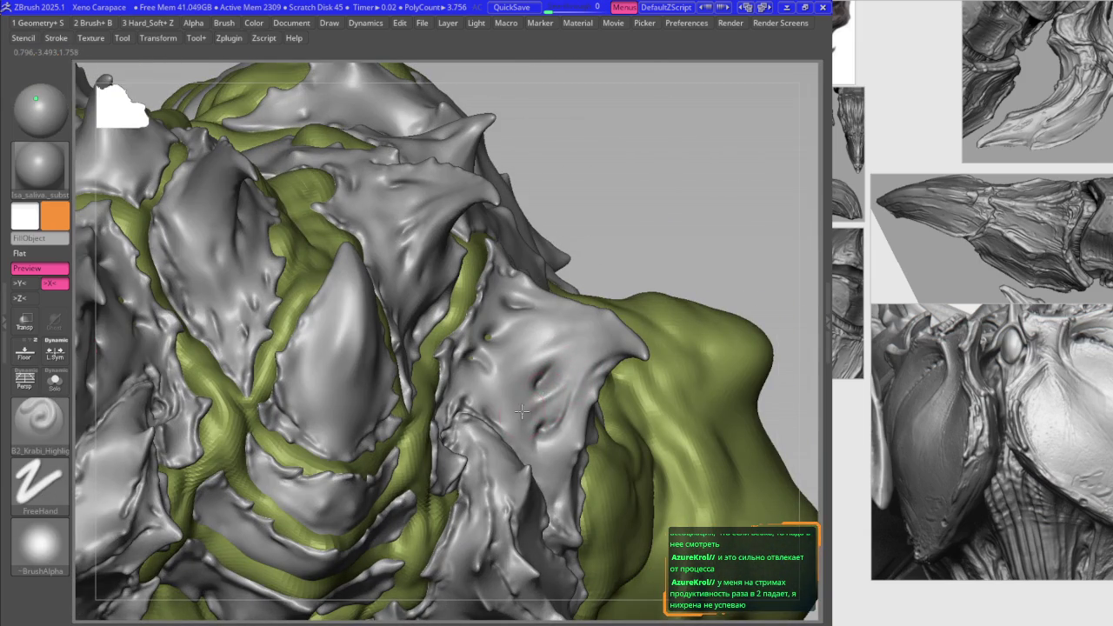
key(shift)
right_drag(563, 388, 537, 418)
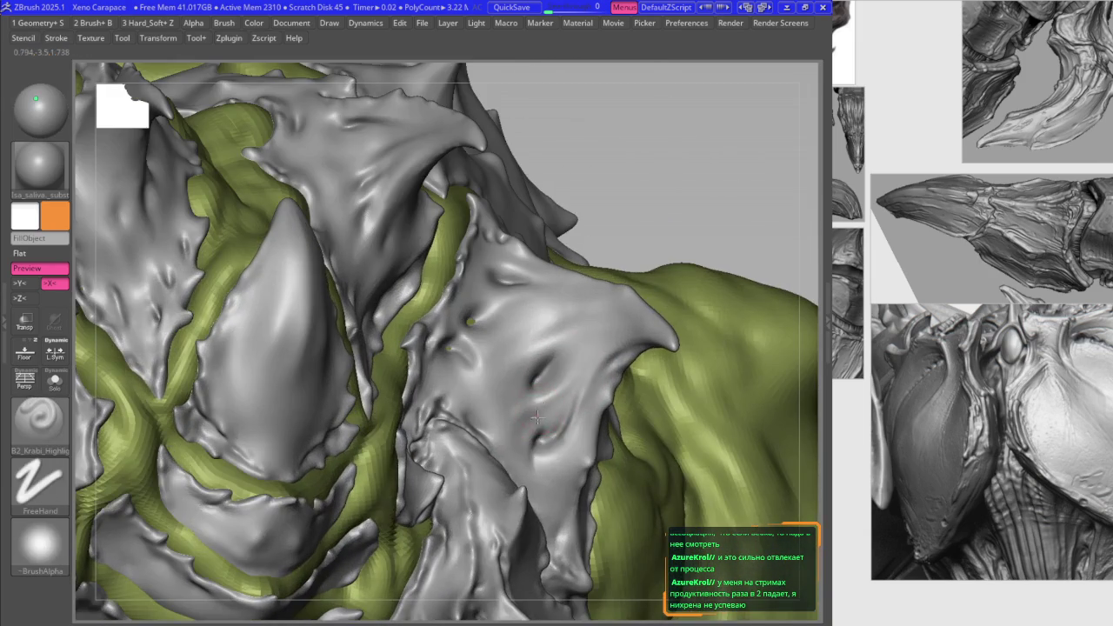
key(shift)
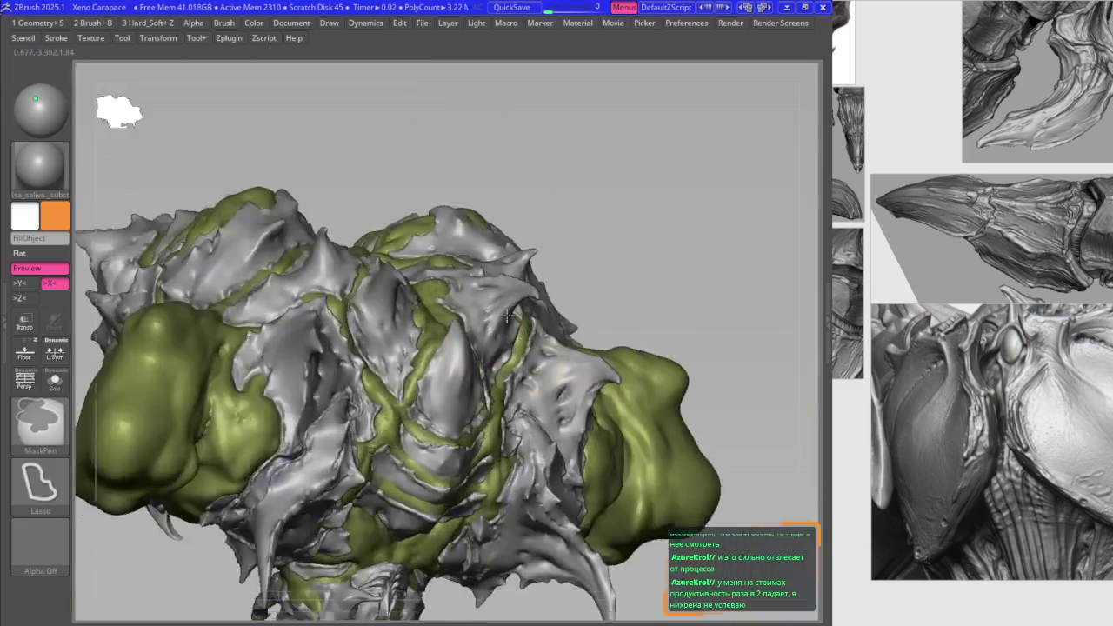
mouse_move(575, 369)
ctrl+right_down()
mouse_move(330, 345)
mouse_move(389, 341)
mouse_move(480, 377)
mouse_move(441, 348)
ctrl+right_up()
key(shift)
key(shift)
key(shift)
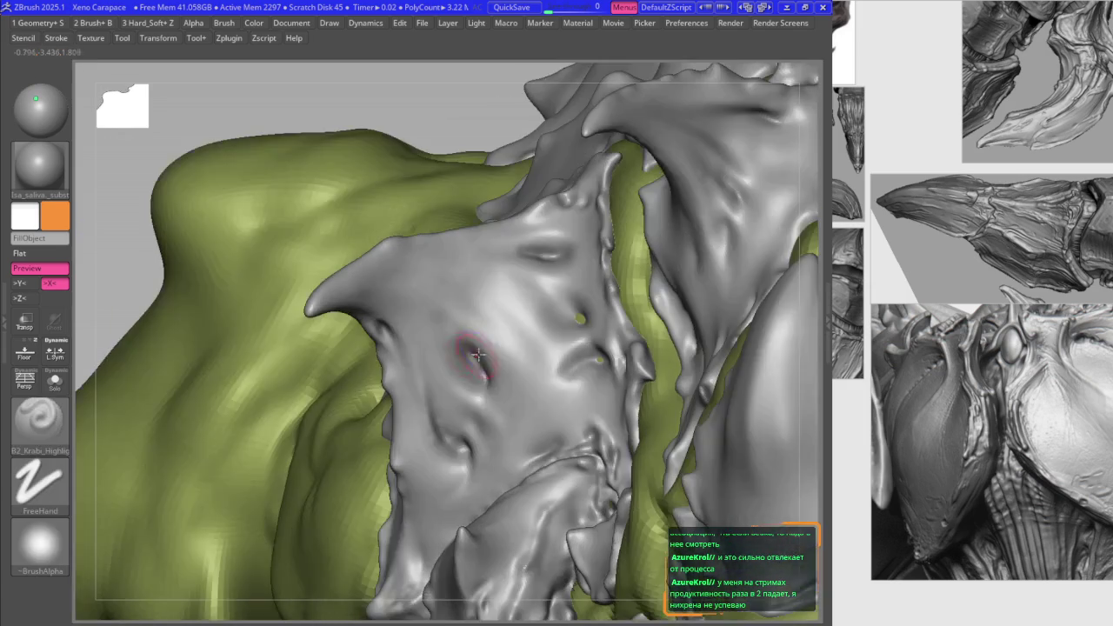
mouse_move(441, 317)
right_down()
mouse_move(478, 365)
mouse_move(472, 344)
mouse_move(510, 335)
mouse_move(574, 365)
right_up()
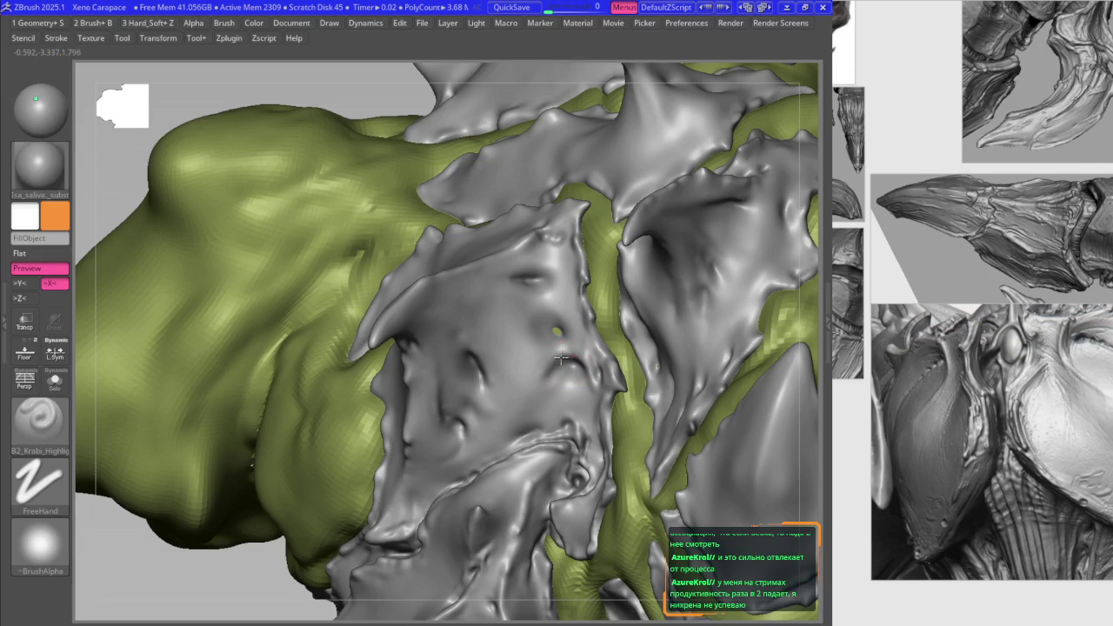
key(shift)
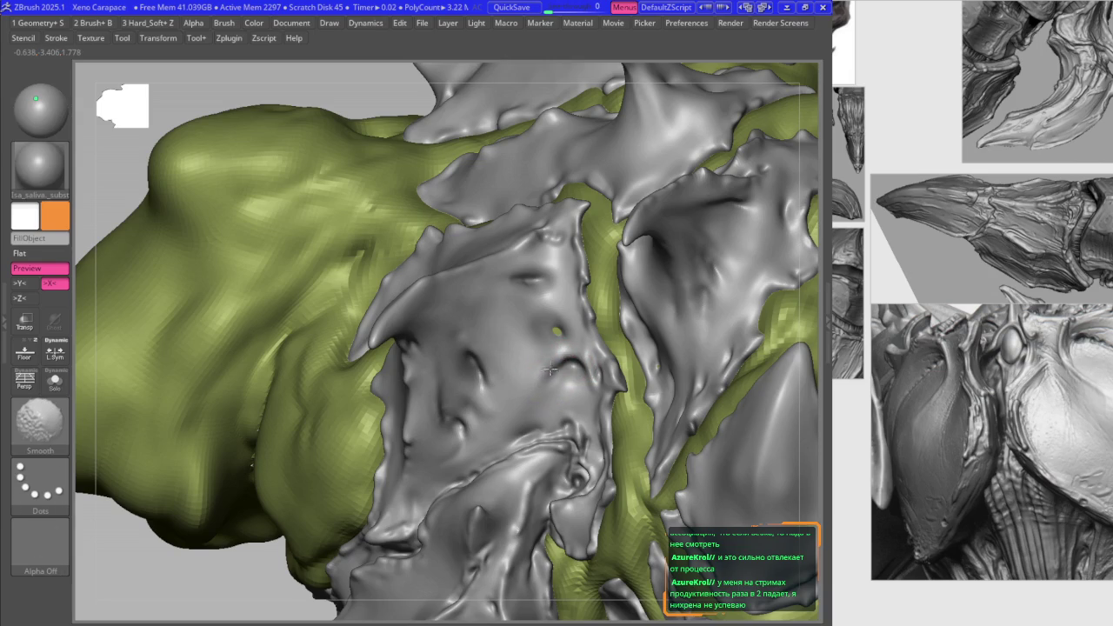
mouse_move(550, 371)
ctrl+right_down()
mouse_move(550, 328)
mouse_move(548, 348)
ctrl+right_up()
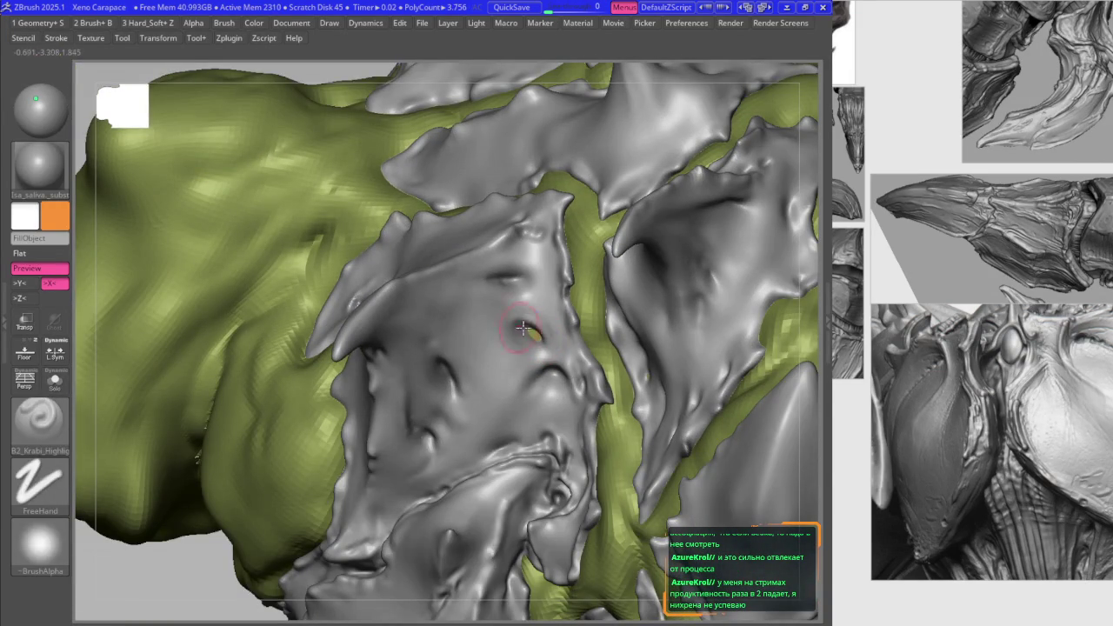
right_drag(522, 326, 576, 351)
Step: Make the Merged_TPose30_Skin_ZSphere1_38 subtool active and frame the whole model
alt+click(577, 351)
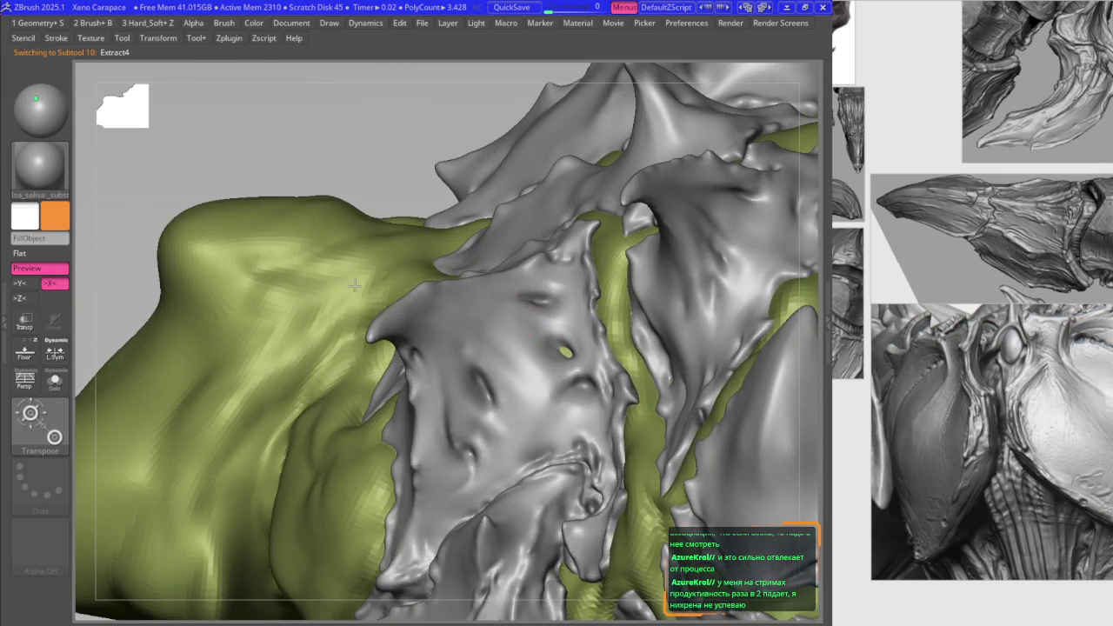
alt+right_drag(563, 349, 462, 271)
alt+click(565, 347)
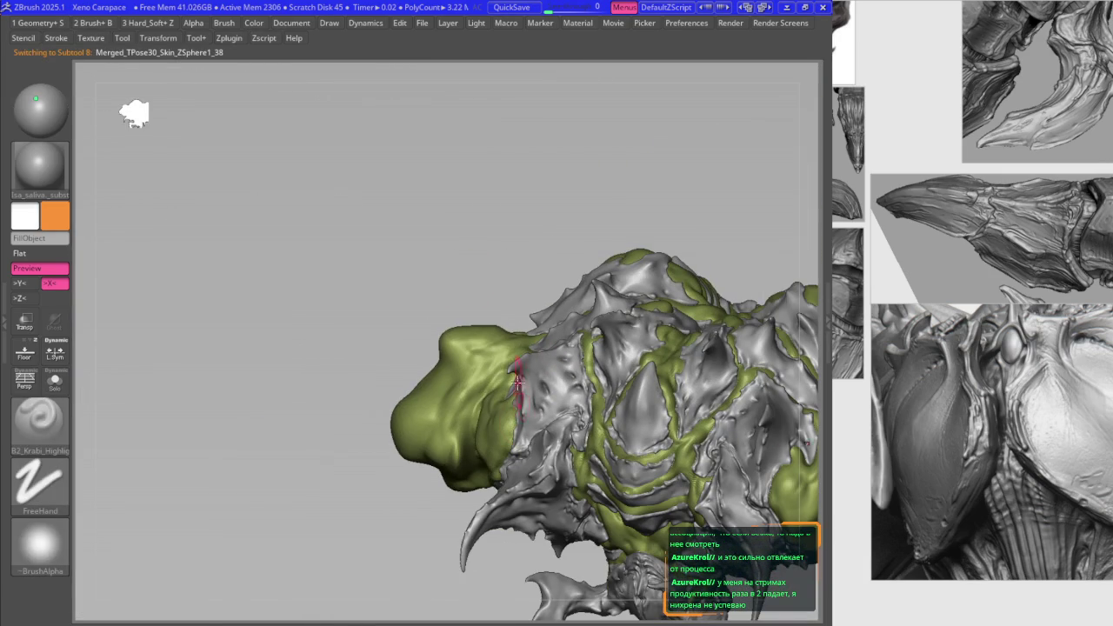
key(f)
mouse_move(497, 380)
right_down()
mouse_move(409, 287)
mouse_move(535, 183)
mouse_move(569, 276)
mouse_move(514, 294)
mouse_move(520, 323)
mouse_move(476, 341)
mouse_move(465, 369)
mouse_move(568, 345)
mouse_move(569, 328)
mouse_move(564, 367)
mouse_move(606, 337)
mouse_move(599, 333)
right_up()
Step: Step the mesh down a subdivision level with Shift+D and reframe to the front
key(space)
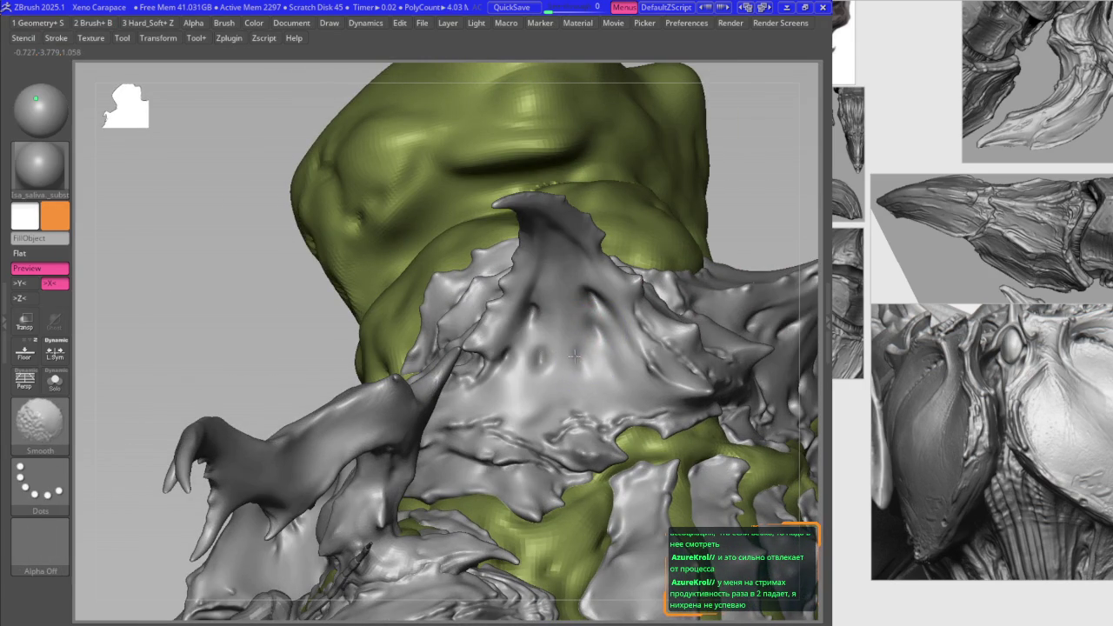
ctrl+right_drag(540, 345, 537, 363)
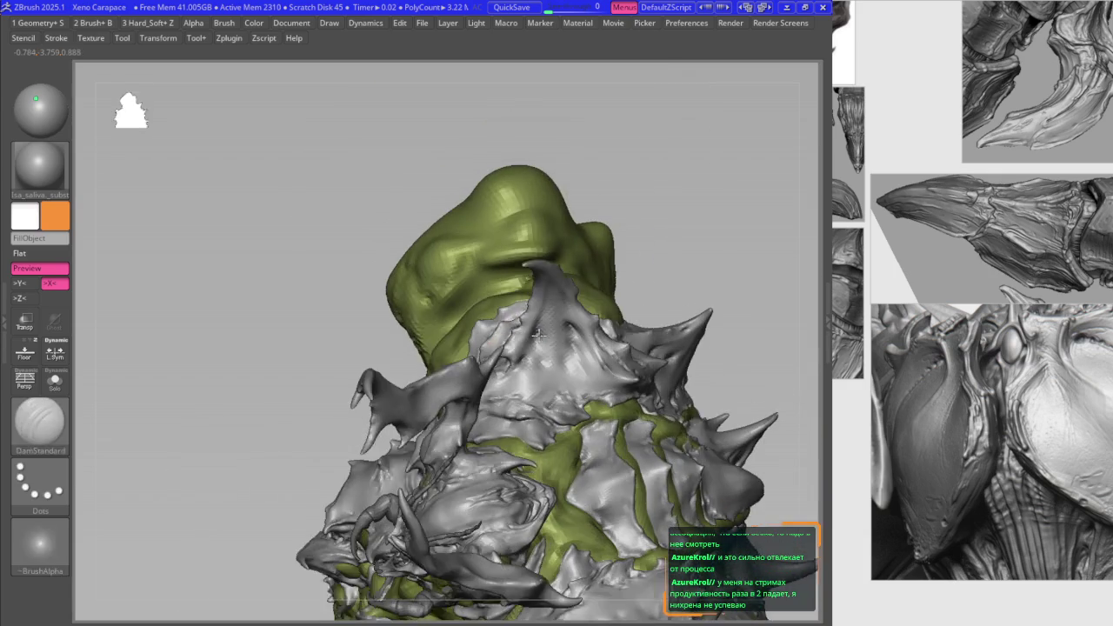
key(shift+d)
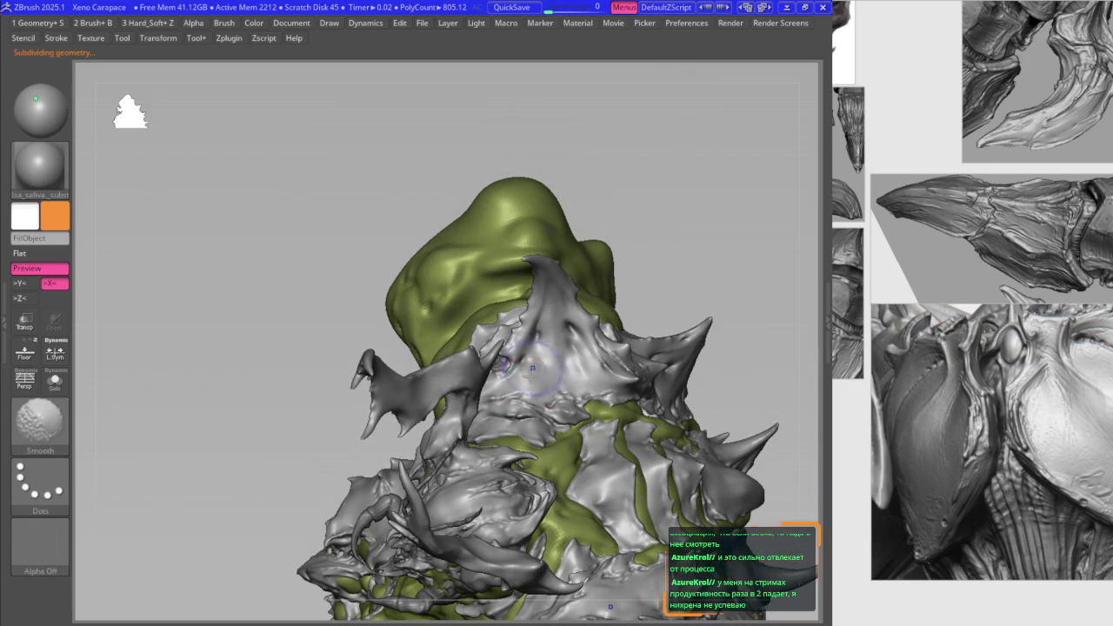
mouse_move(525, 382)
right_down()
mouse_move(595, 320)
mouse_move(561, 252)
mouse_move(595, 313)
right_up()
Step: Cycle the brush picker and ClayBuildup hotkeys, then close the brush palette and orbit the model
key(b)
key(c)
key(b)
key(b)
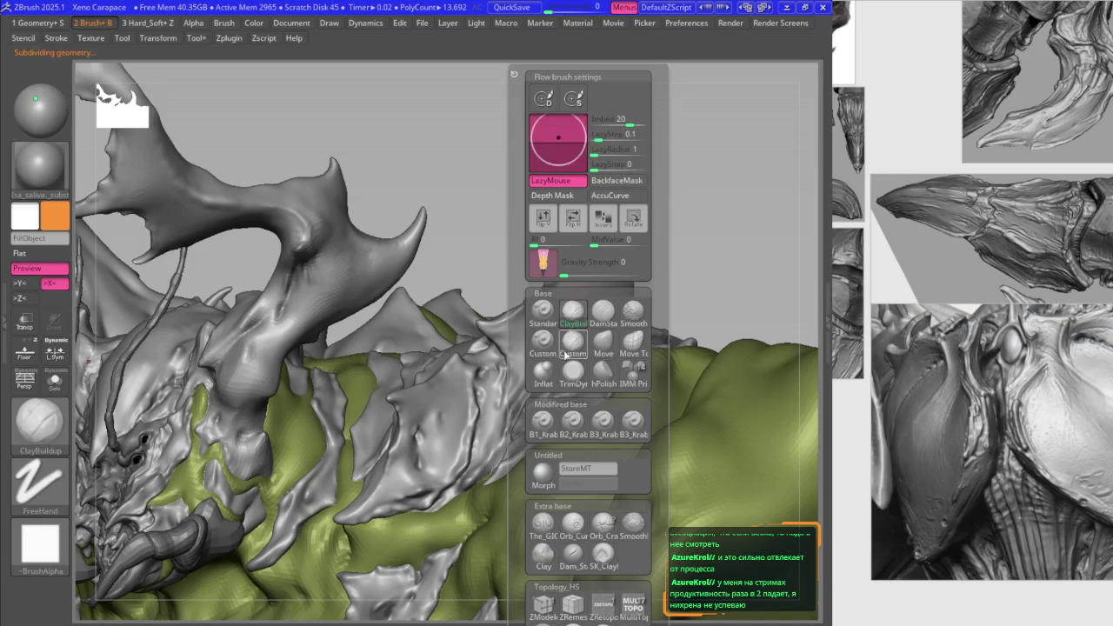
key(c)
key(b)
mouse_move(556, 383)
right_down()
mouse_move(471, 399)
mouse_move(506, 300)
mouse_move(523, 345)
right_up()
Step: Switch to the Move brush (B, M, V) and orbit in close on the carapace plates
key(b)
key(m)
key(v)
ctrl+right_drag(333, 329, 510, 273)
key(b)
key(b)
key(m)
key(v)
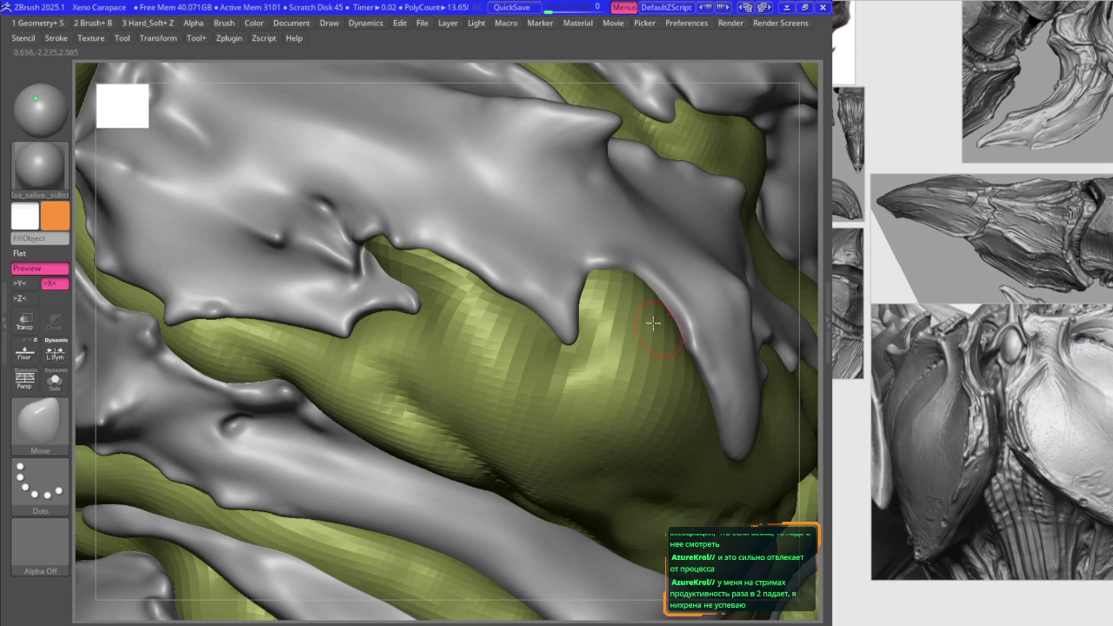
Step: Carve a small groove into a grey ridge with the B2_Krabi_Highlight brush
key(2)
right_drag(503, 262, 499, 280)
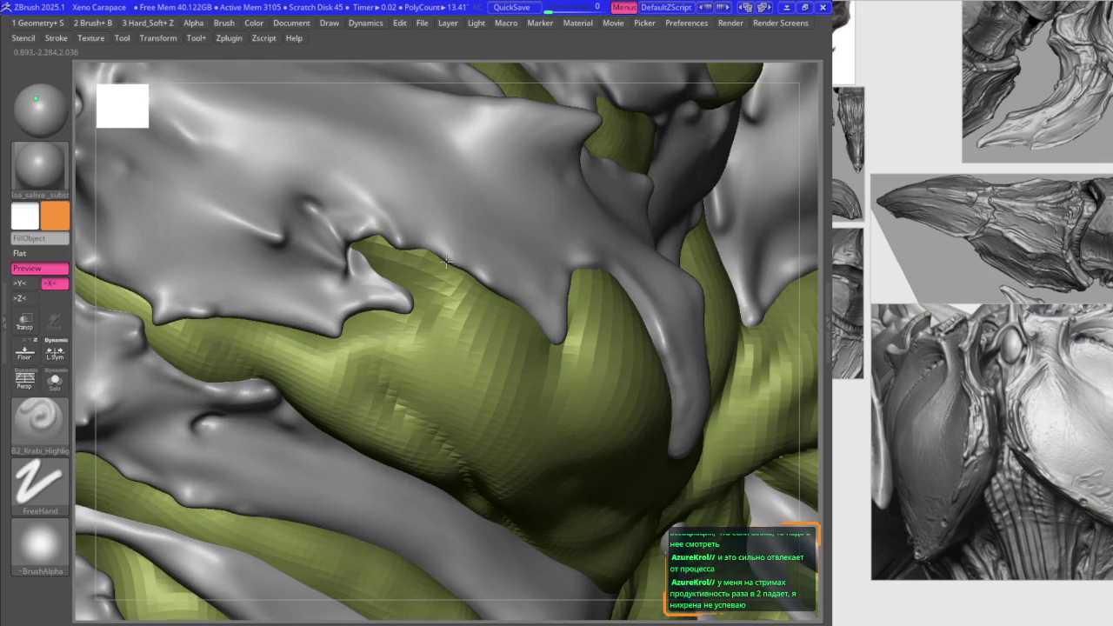
mouse_move(431, 251)
right_down()
mouse_move(409, 241)
mouse_move(374, 278)
mouse_move(371, 298)
mouse_move(406, 343)
right_up()
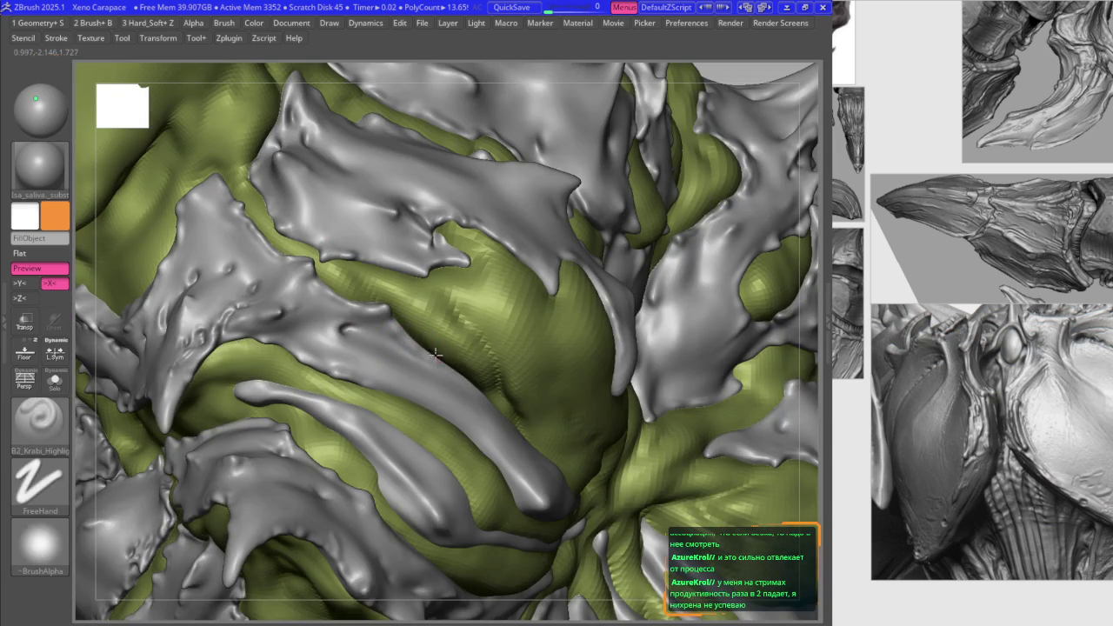
right_drag(472, 383, 479, 389)
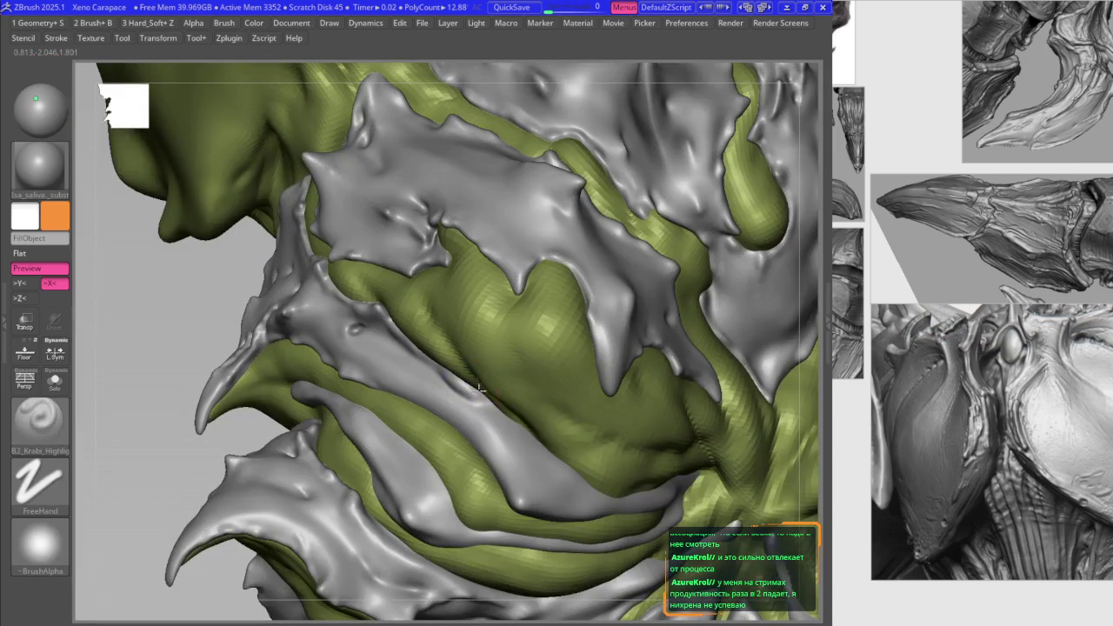
drag(483, 400, 445, 377)
Step: Toggle between the Move (BMV) and Highlight (BKH) brushes while orbiting the chest plates
key(b)
key(m)
key(v)
right_drag(436, 385, 500, 393)
key(b)
key(k)
key(h)
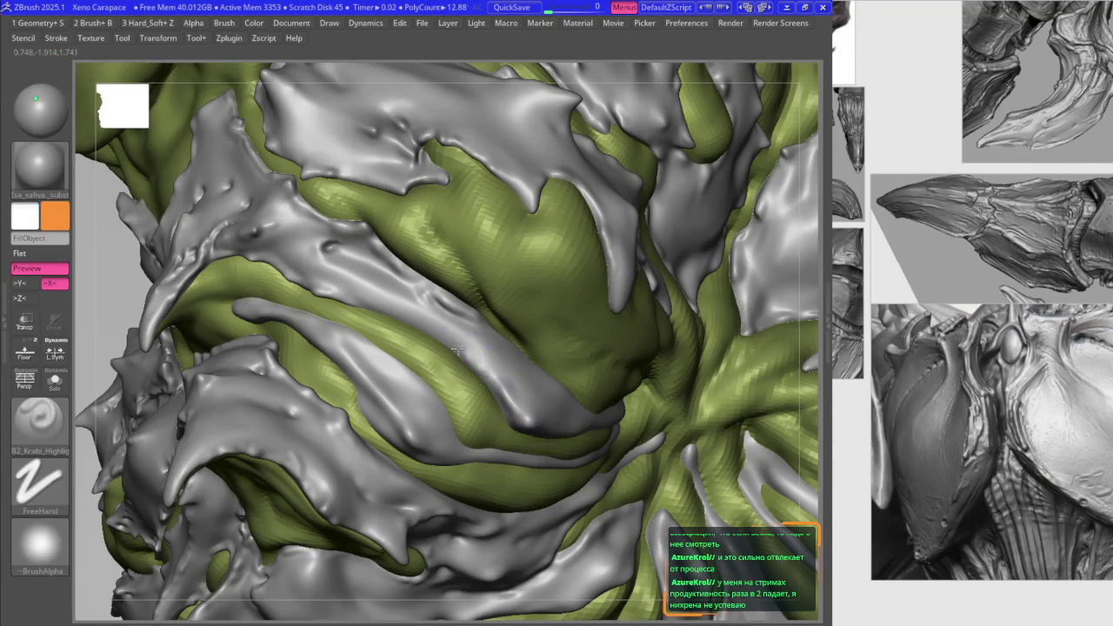
key(b)
key(m)
key(v)
right_drag(461, 347, 508, 361)
key(b)
key(k)
key(h)
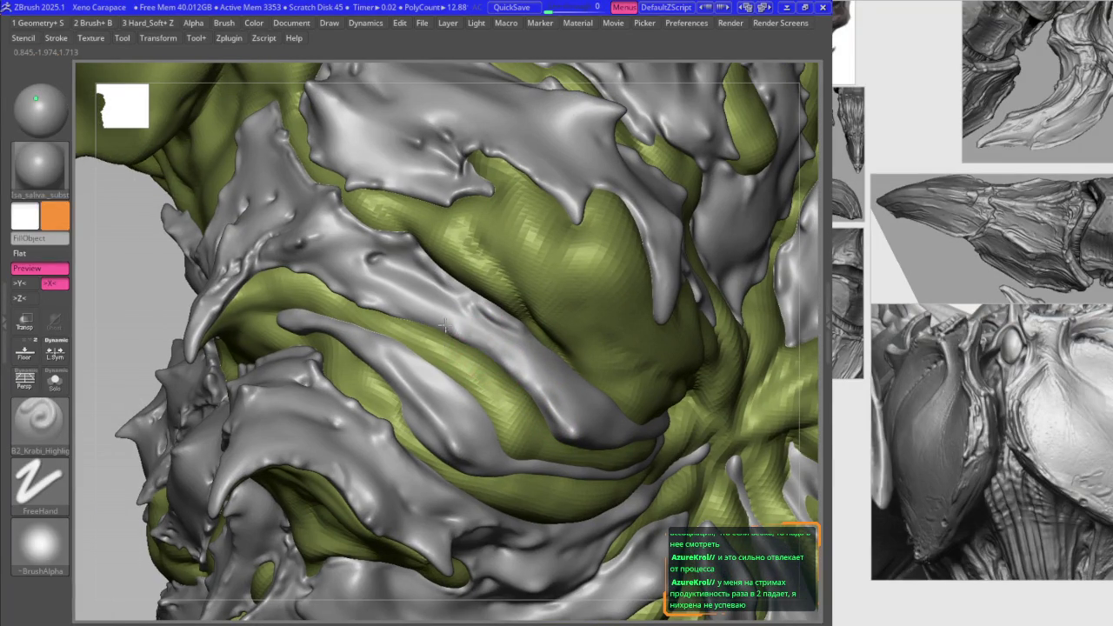
key(b)
key(m)
key(v)
Step: Keep alternating Move and Highlight brushes while circling the paired midline plates
right_drag(387, 311, 331, 295)
key(b)
key(k)
key(h)
key(b)
key(m)
key(v)
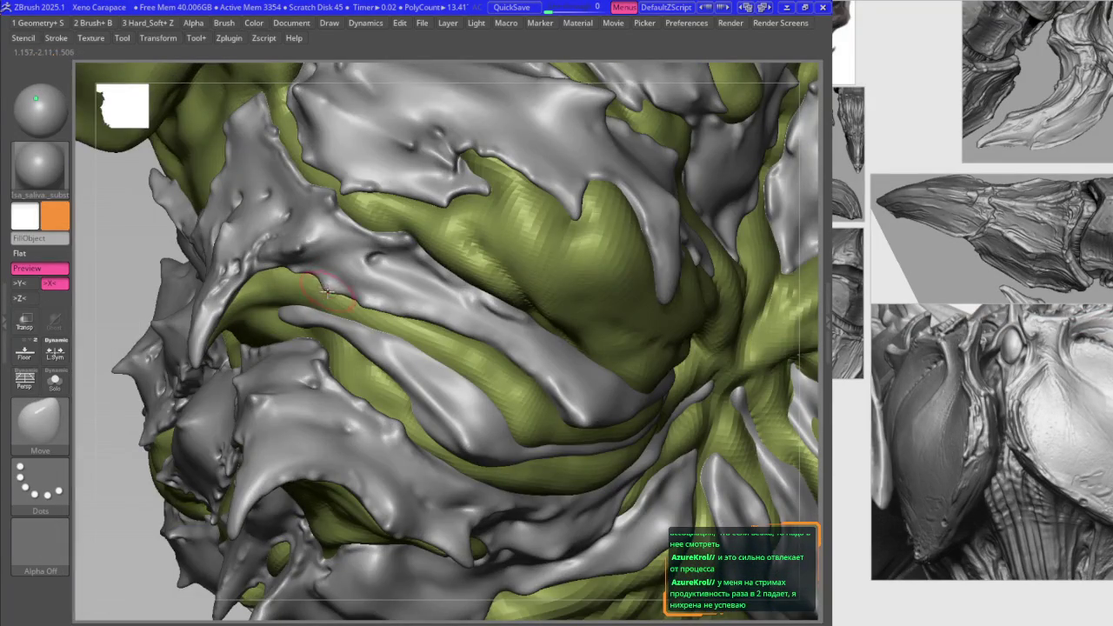
key(b)
key(k)
key(h)
key(b)
key(m)
key(v)
key(b)
key(k)
key(h)
mouse_move(368, 270)
right_down()
mouse_move(344, 231)
mouse_move(352, 209)
mouse_move(408, 235)
mouse_move(425, 230)
mouse_move(461, 320)
mouse_move(487, 261)
mouse_move(571, 296)
mouse_move(551, 322)
mouse_move(579, 318)
mouse_move(450, 252)
right_up()
key(b)
key(m)
key(v)
Step: Widen another grey ridge over the green body with the B2_Krabi_Highlight brush
key(2)
drag(416, 235, 372, 211)
mouse_move(365, 228)
right_down()
mouse_move(340, 217)
mouse_move(333, 228)
mouse_move(345, 314)
mouse_move(390, 285)
mouse_move(405, 244)
mouse_move(422, 301)
mouse_move(446, 322)
mouse_move(437, 392)
mouse_move(468, 320)
right_up()
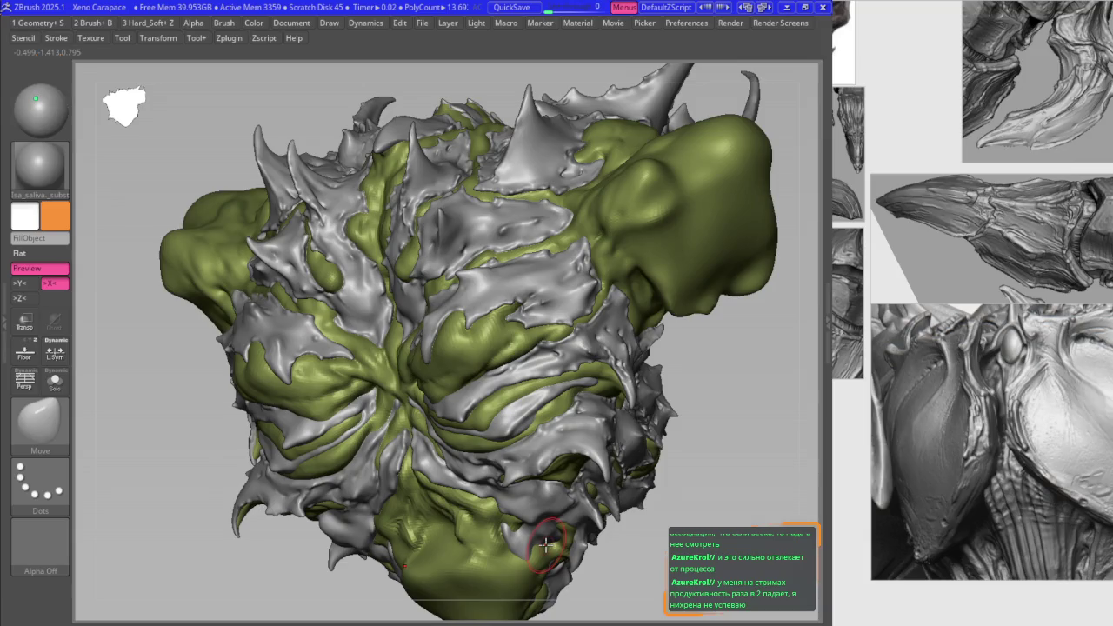
Step: Test-pull the central chest plates downward and undo the pulls with Ctrl+Z
mouse_move(426, 246)
right_down()
mouse_move(452, 287)
mouse_move(464, 252)
mouse_move(417, 327)
mouse_move(512, 354)
mouse_move(465, 296)
mouse_move(311, 372)
mouse_move(584, 373)
mouse_move(516, 386)
mouse_move(616, 421)
mouse_move(596, 396)
mouse_move(569, 397)
mouse_move(426, 317)
mouse_move(270, 591)
right_up()
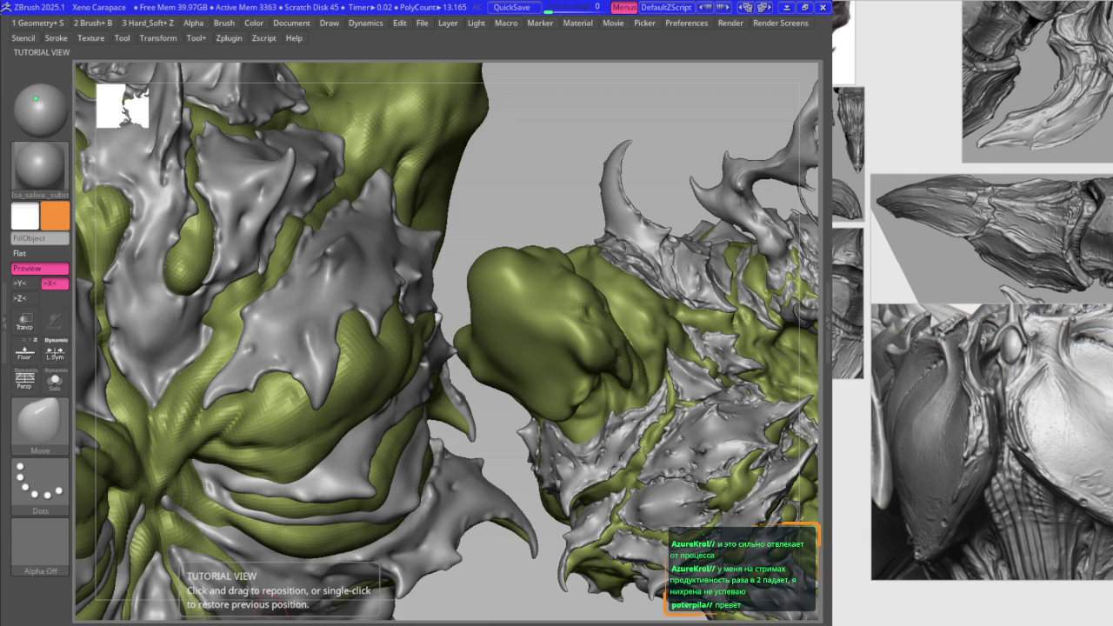
drag(423, 323, 327, 317)
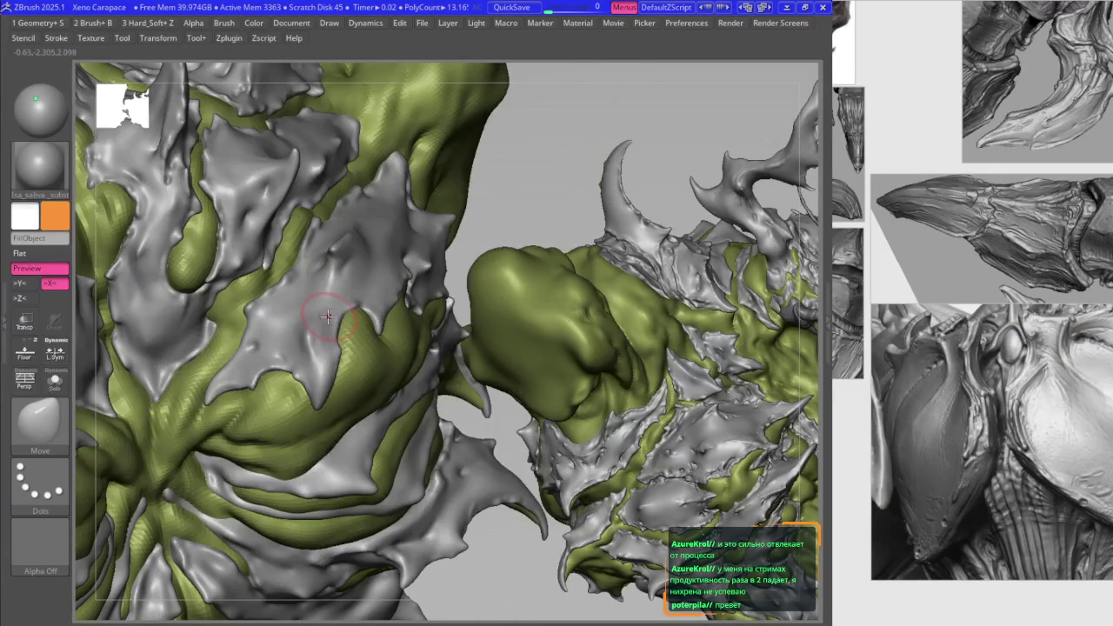
key(ctrl+z)
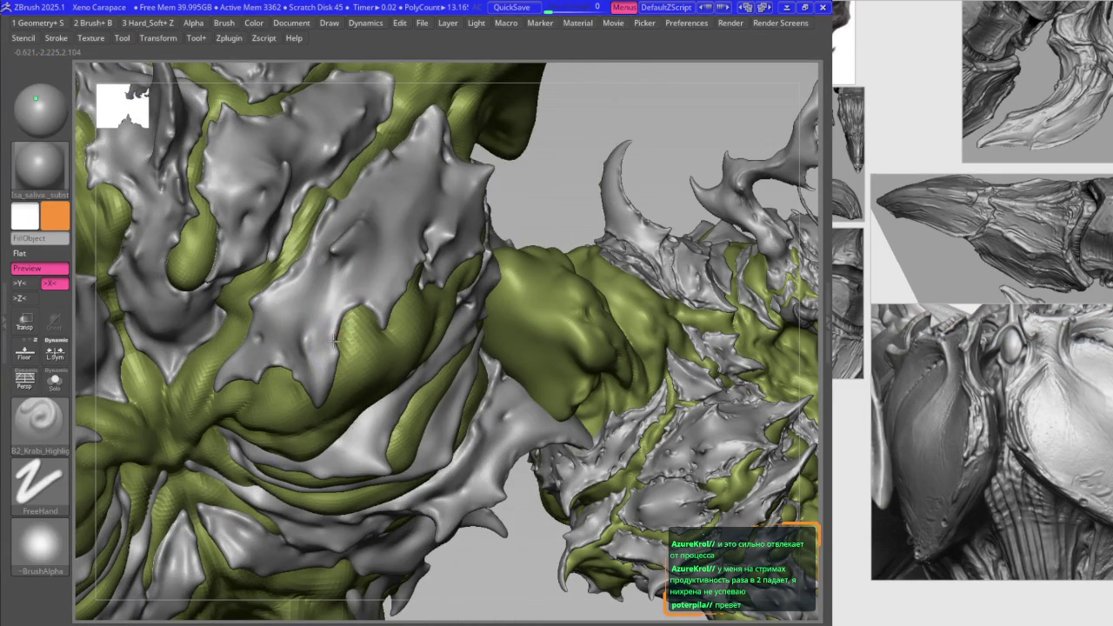
mouse_move(338, 324)
mouse_down()
mouse_move(339, 370)
mouse_move(320, 311)
mouse_up()
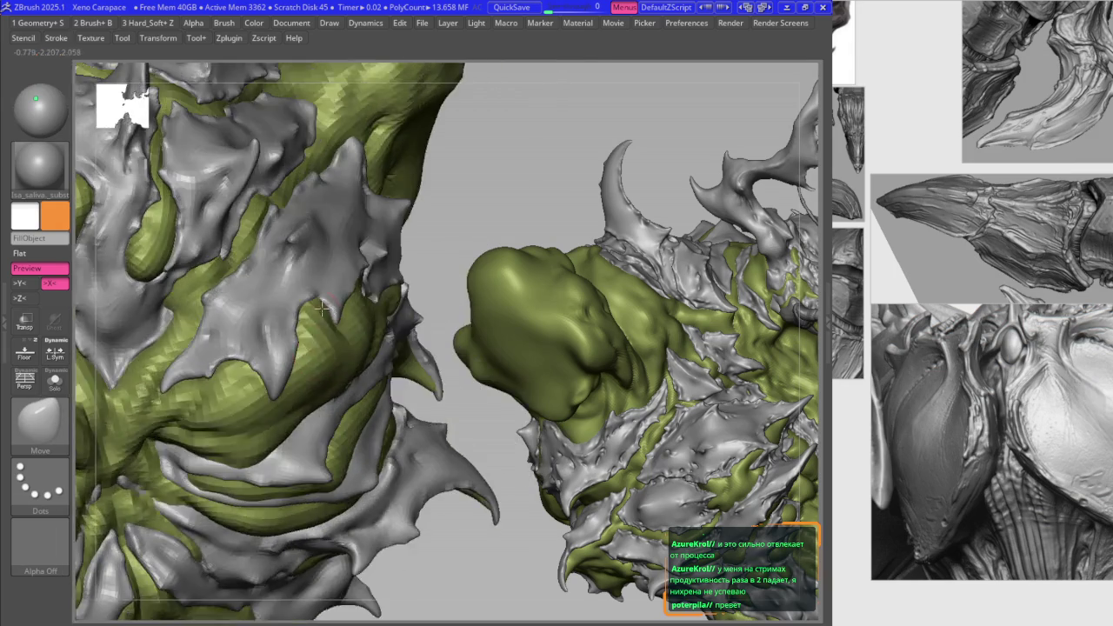
key(ctrl+z)
Step: Reshape a chest plate with the Move brush and hide the spiky right-hand parts
key(b)
key(m)
key(v)
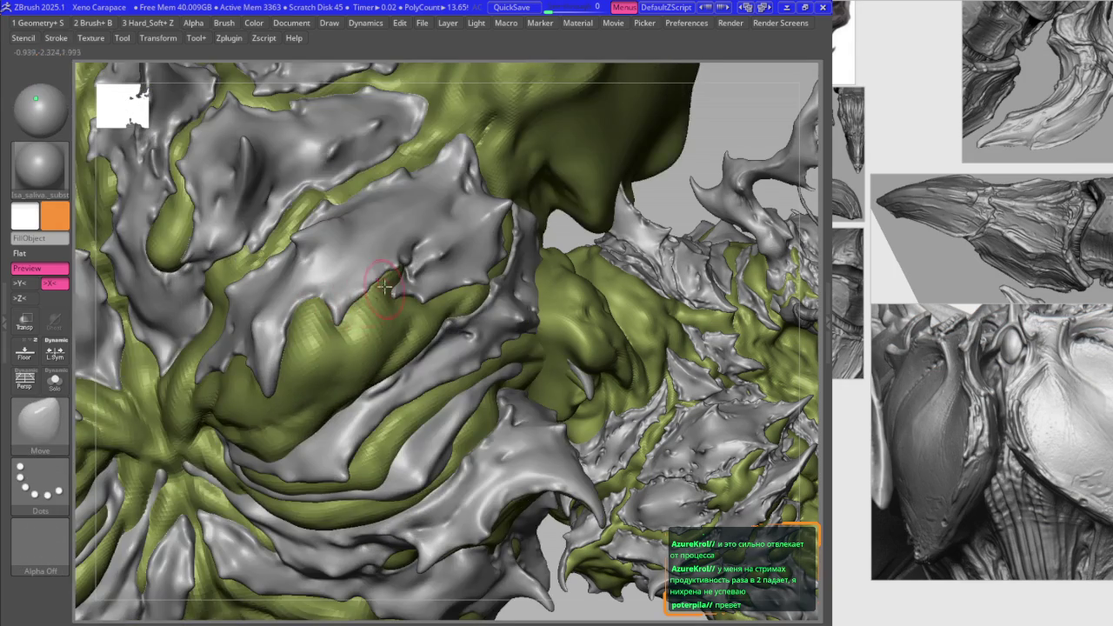
drag(374, 274, 380, 339)
right_drag(356, 365, 330, 373)
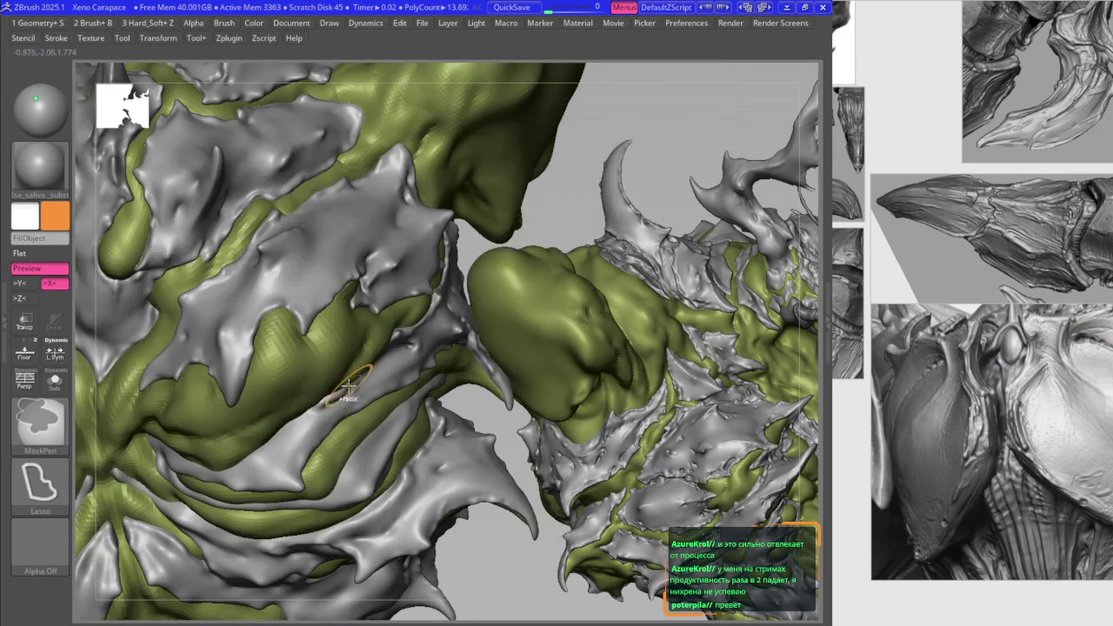
ctrl+shift+click(331, 372)
Step: Drop a subdivision level, unhide the spiky section, and reframe on the model's centre
key(shift+d)
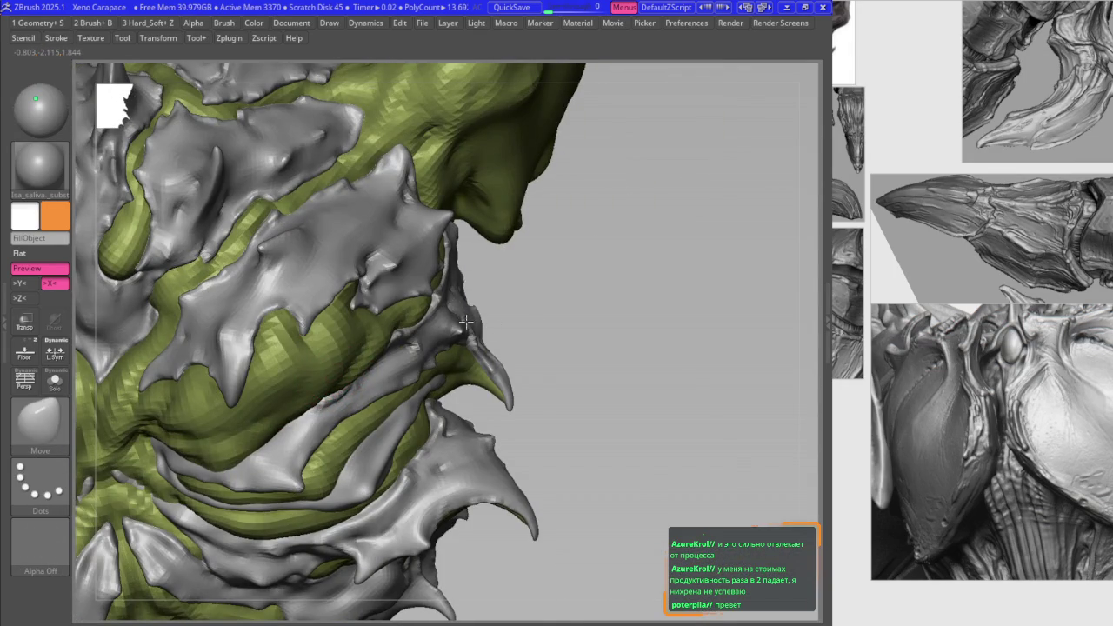
ctrl+shift+click(466, 322)
key(f)
mouse_move(592, 391)
ctrl+right_down()
mouse_move(617, 372)
mouse_move(627, 300)
ctrl+right_up()
key(1)
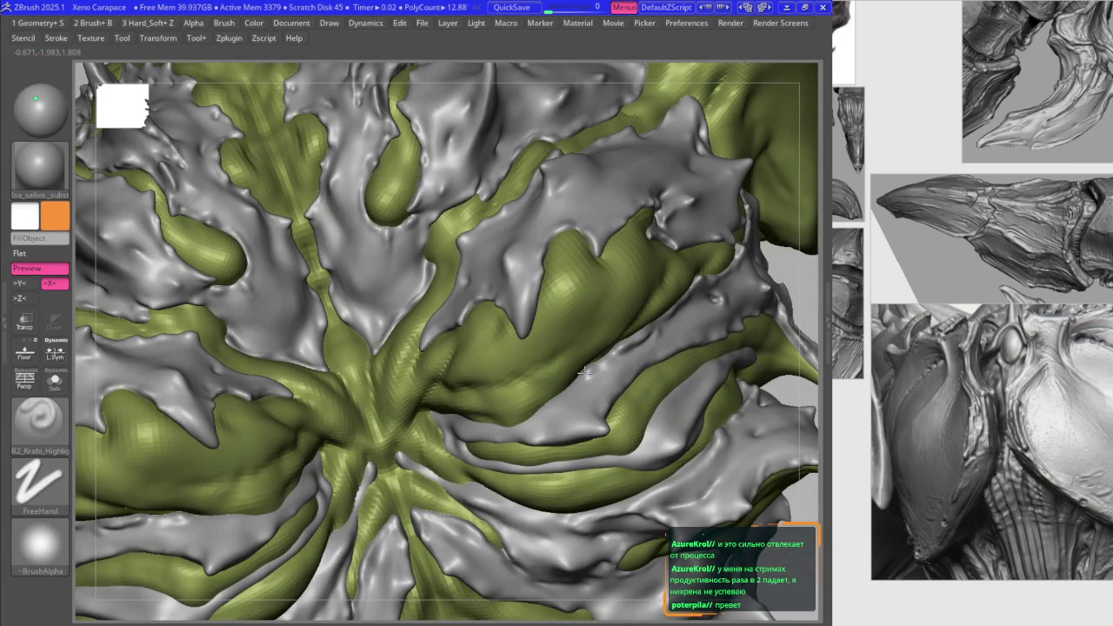
right_drag(584, 372, 535, 414)
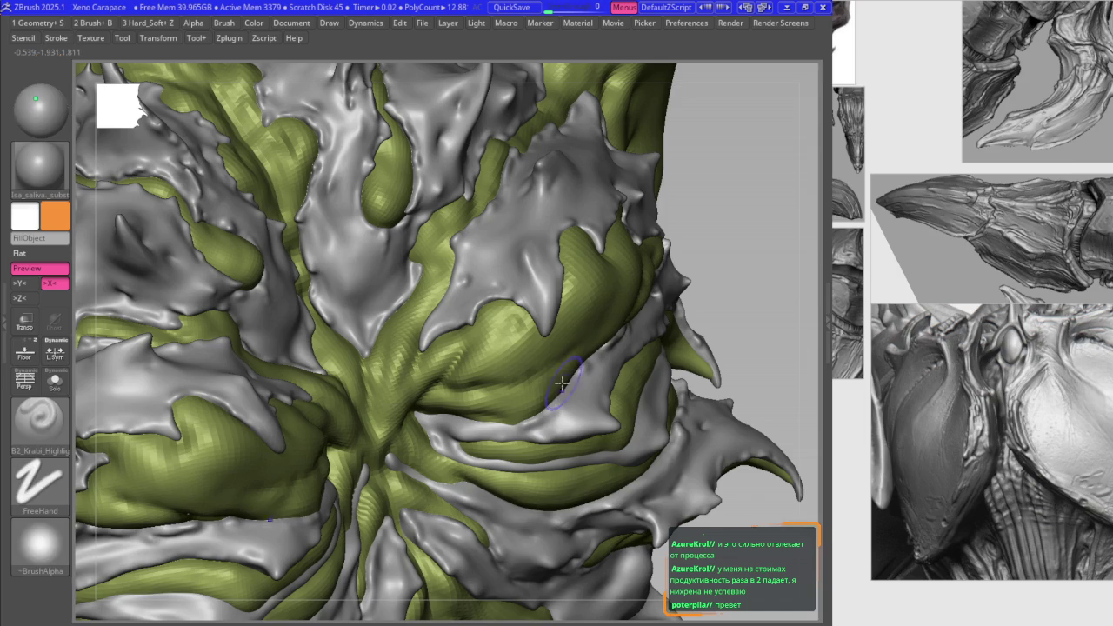
key(b)
key(m)
key(v)
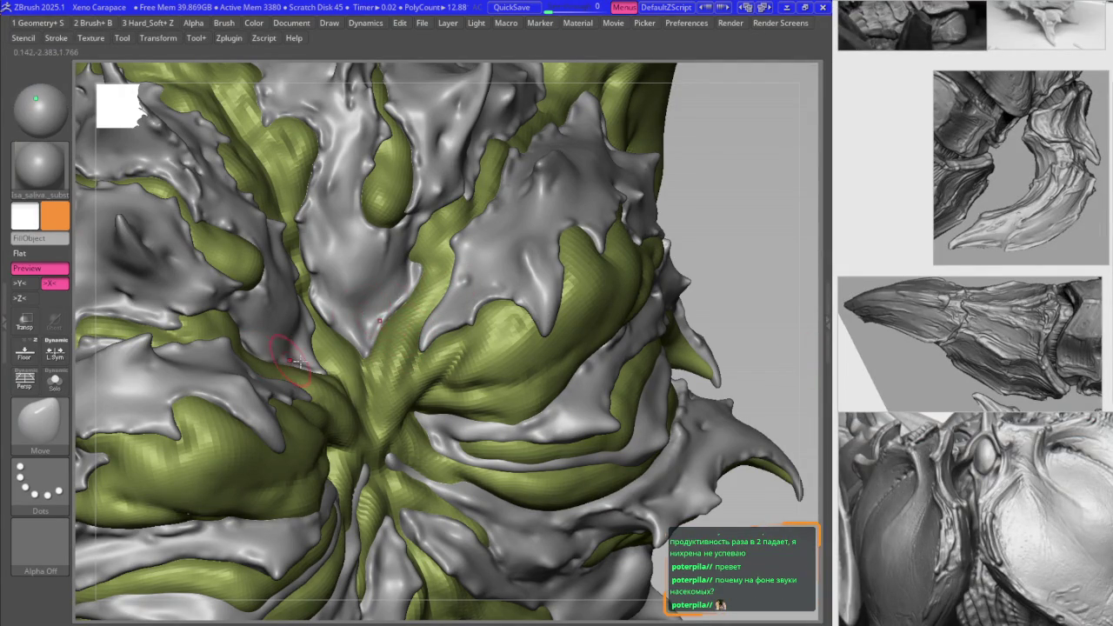
key(f)
scroll(300, 321, up, 2)
scroll(331, 318, up, 2)
scroll(365, 313, up, 3)
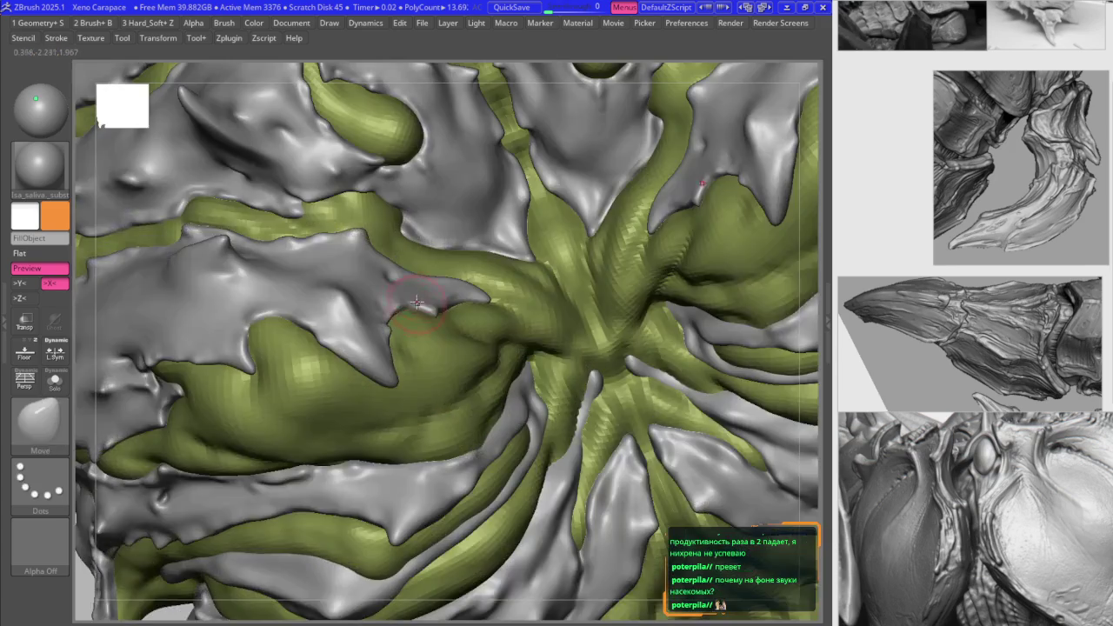
scroll(401, 306, up, 2)
mouse_move(400, 306)
right_down()
mouse_move(368, 323)
mouse_move(383, 357)
mouse_move(317, 352)
right_up()
key(1)
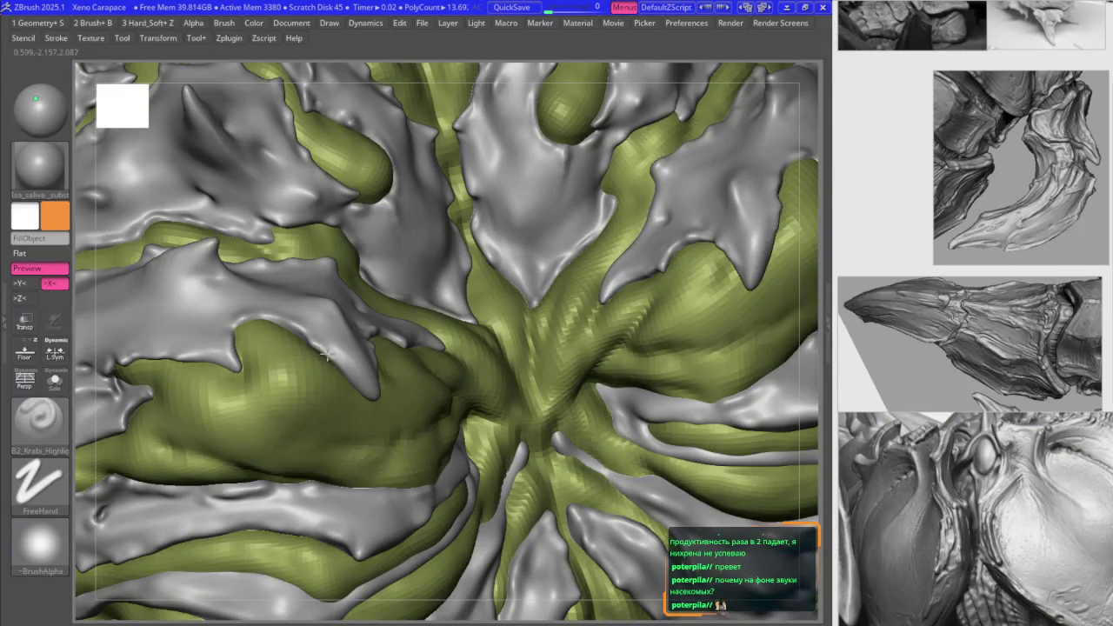
right_click(363, 366)
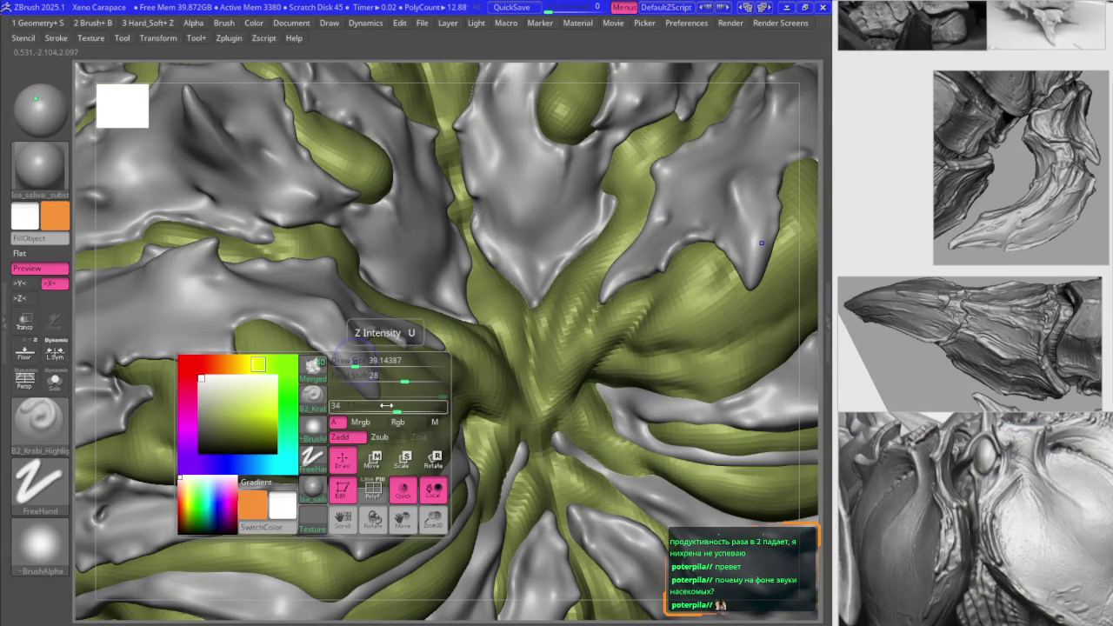
key(b)
key(m)
key(v)
right_click(321, 313)
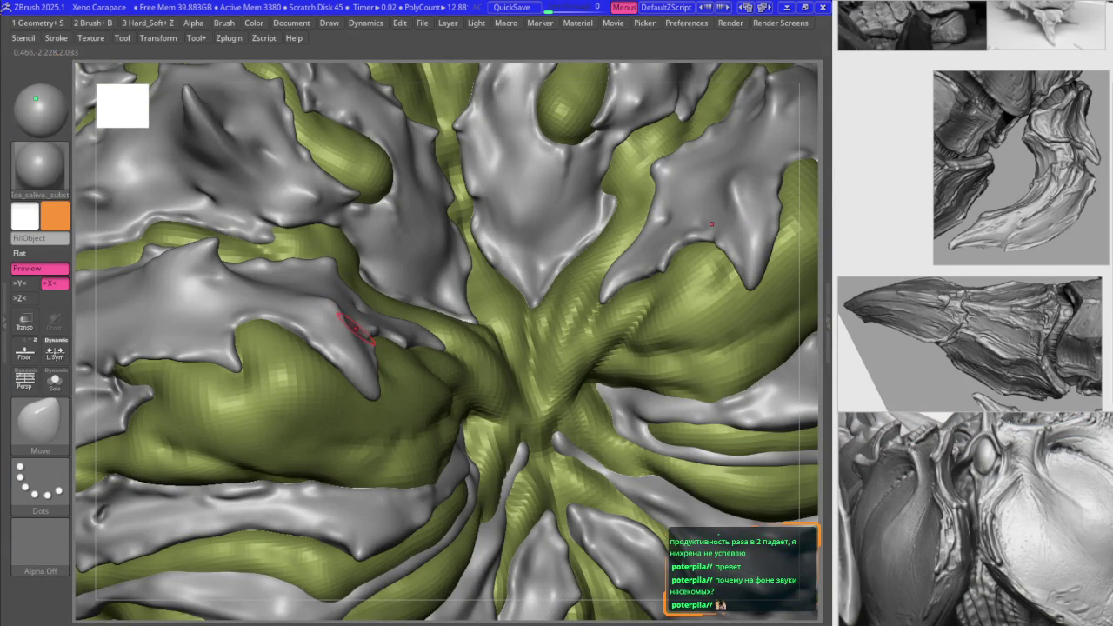
right_drag(348, 346, 337, 330)
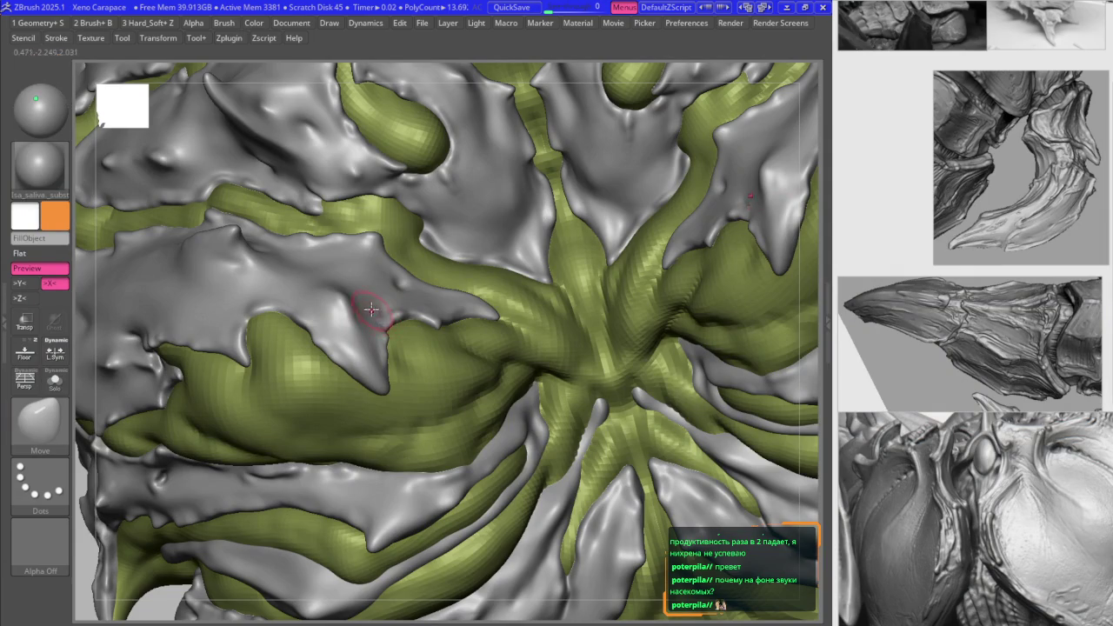
key(f)
mouse_move(353, 296)
right_down()
mouse_move(360, 316)
mouse_move(371, 313)
mouse_move(365, 327)
mouse_move(389, 297)
mouse_move(372, 291)
mouse_move(446, 301)
right_up()
key(b)
key(k)
key(r)
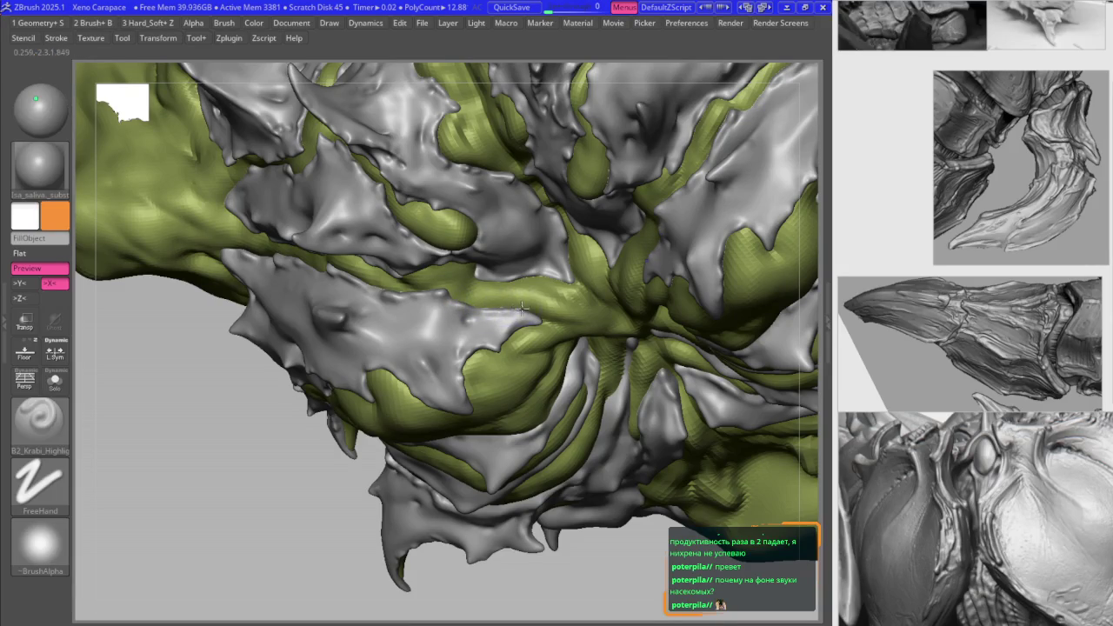
key(b)
key(m)
key(v)
mouse_move(522, 312)
right_down()
mouse_move(559, 300)
mouse_move(530, 311)
right_up()
key(b)
key(b)
key(j)
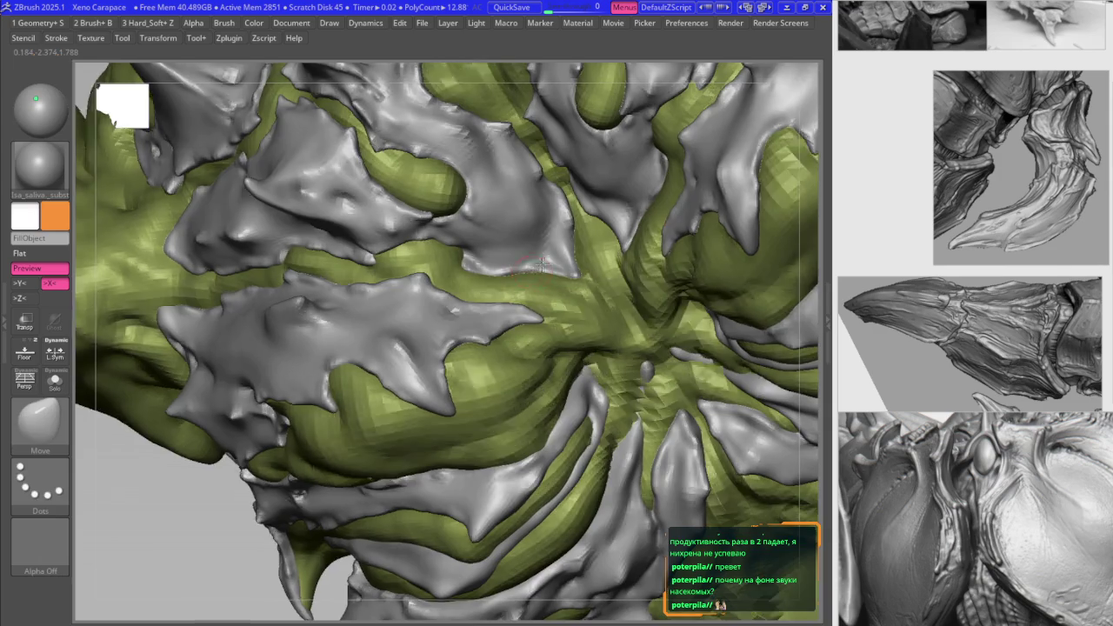
right_drag(502, 328, 460, 263)
key(b)
key(b)
key(j)
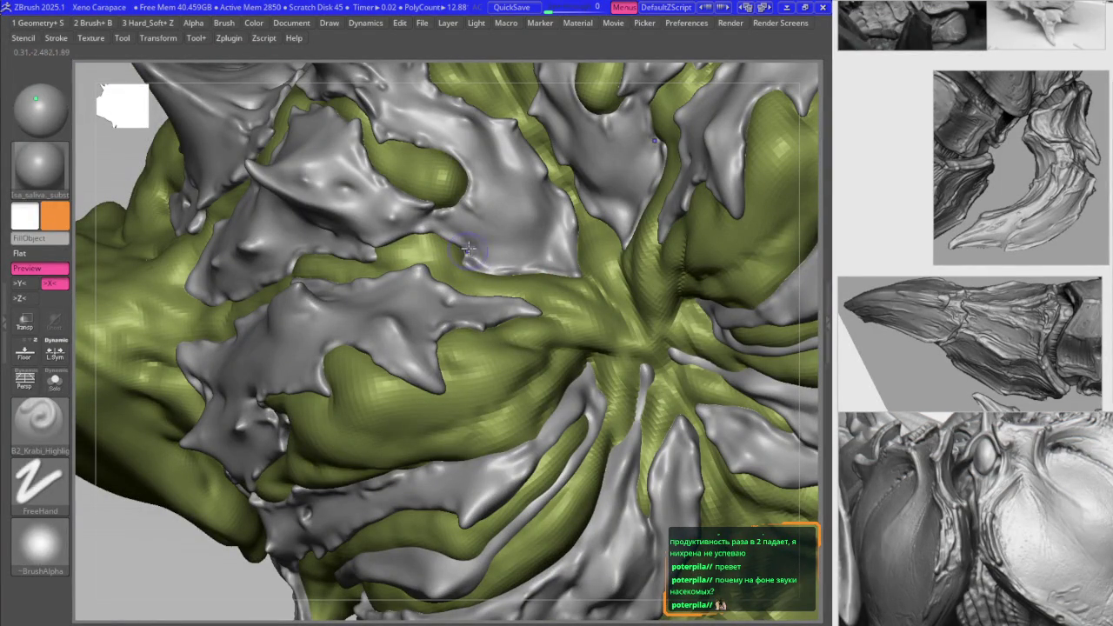
mouse_move(435, 239)
right_down()
mouse_move(413, 228)
mouse_move(305, 234)
mouse_move(299, 254)
mouse_move(244, 251)
mouse_move(310, 247)
mouse_move(307, 226)
right_up()
key(b)
key(m)
key(v)
key(b)
key(k)
key(h)
key(b)
key(m)
key(v)
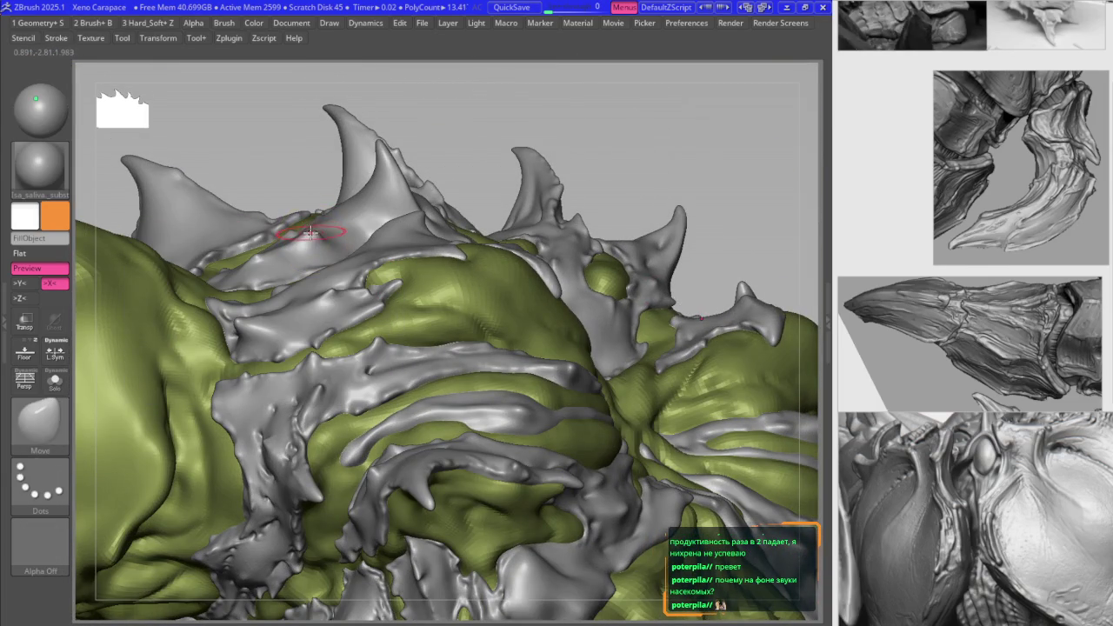
Step: Turn Solo off so the green body shows beside the carapace, and frame its spiky top
key(alt+s)
key(s)
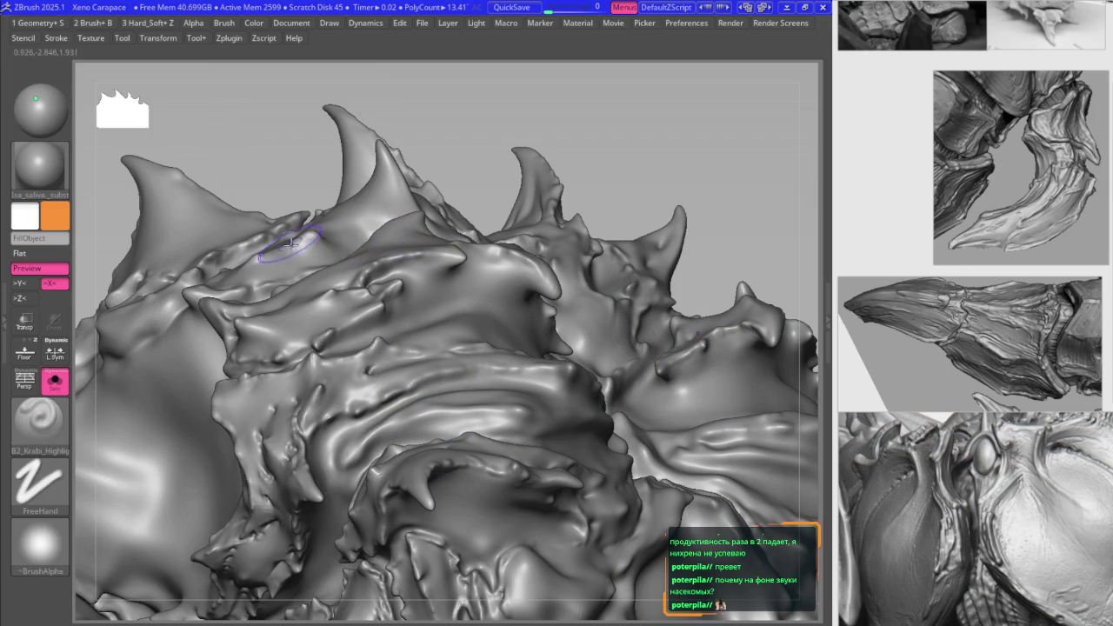
key(alt+s)
key(space)
mouse_move(298, 219)
right_down()
mouse_move(311, 240)
mouse_move(303, 225)
right_up()
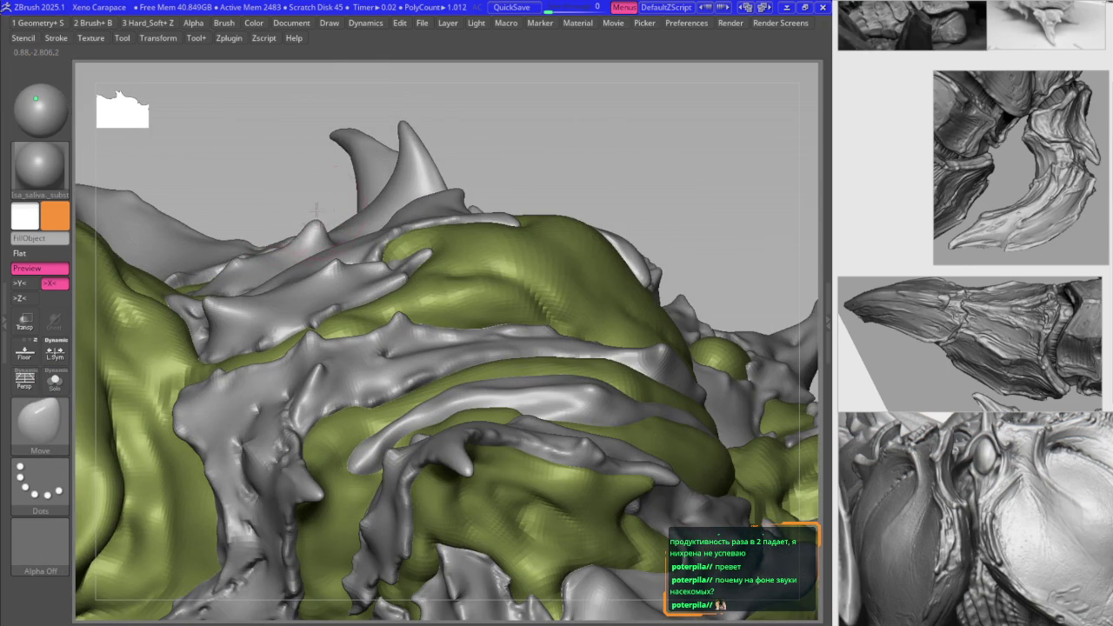
right_drag(331, 265, 322, 262)
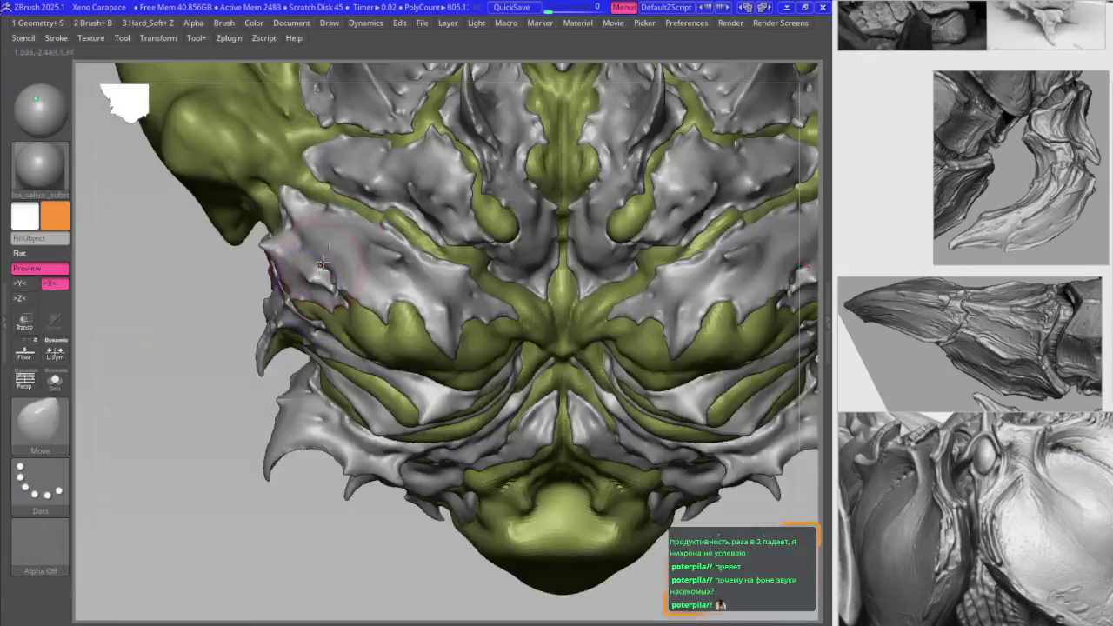
right_drag(365, 189, 348, 226)
key(f)
mouse_move(313, 286)
right_down()
mouse_move(281, 366)
mouse_move(310, 397)
mouse_move(357, 259)
mouse_move(348, 270)
mouse_move(457, 282)
right_up()
Step: Select DamStandard with the Dots stroke and change the mesh subdivision level
key(space)
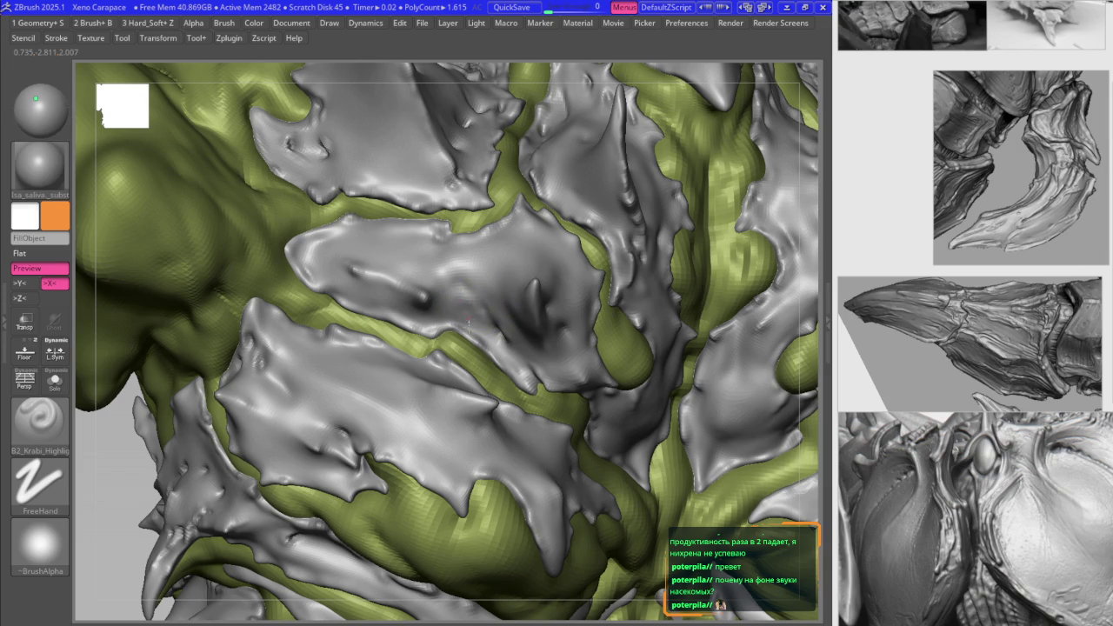
key(space)
click(468, 324)
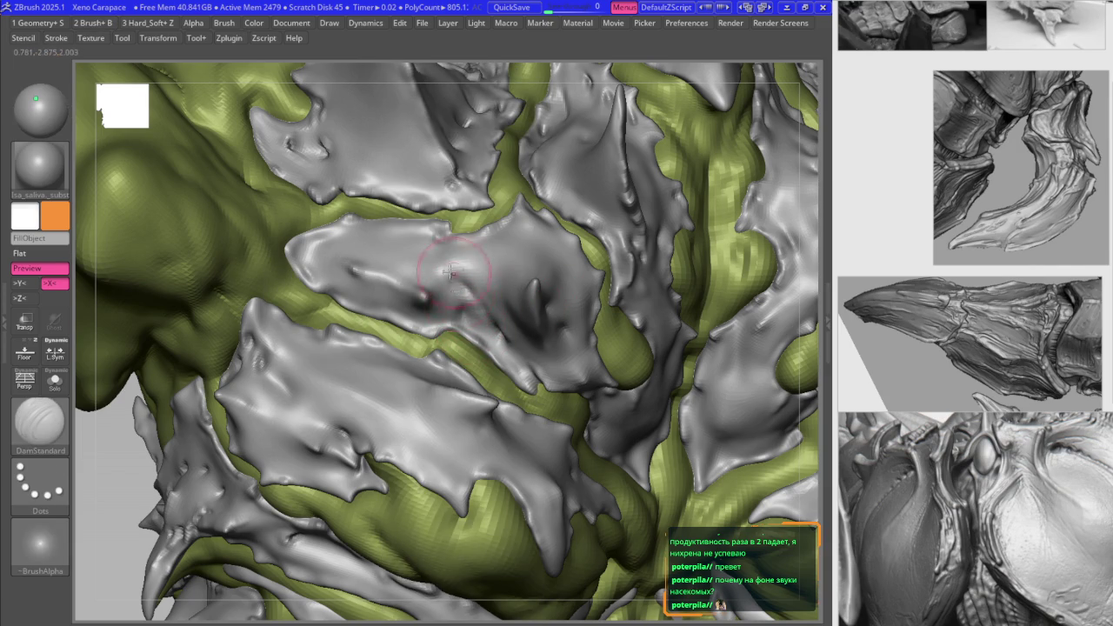
right_drag(435, 261, 476, 314)
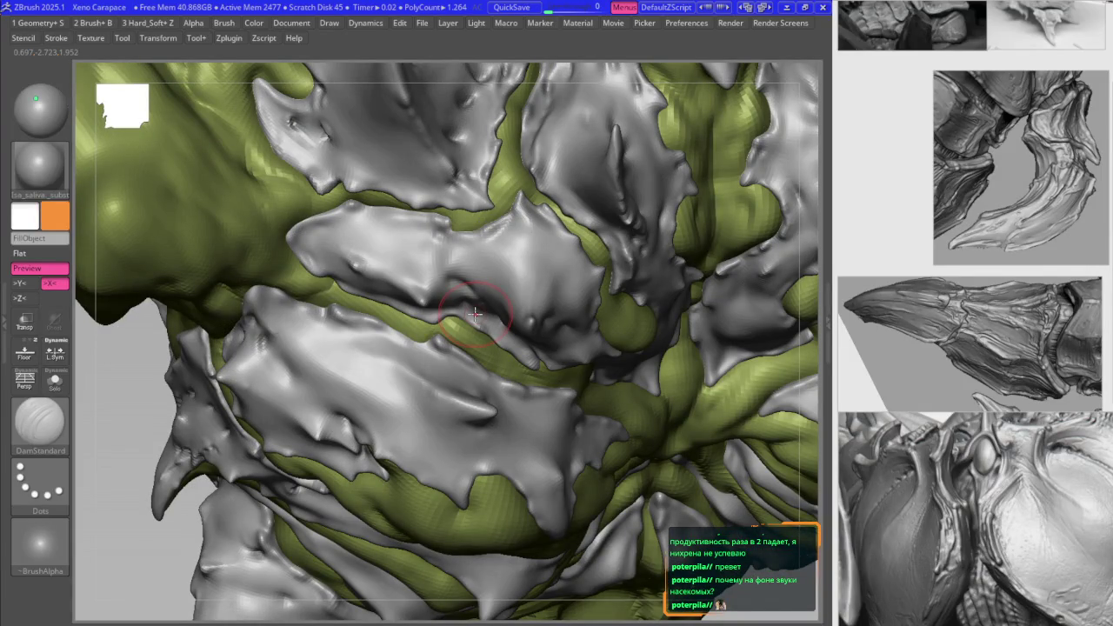
key(ctrl+d)
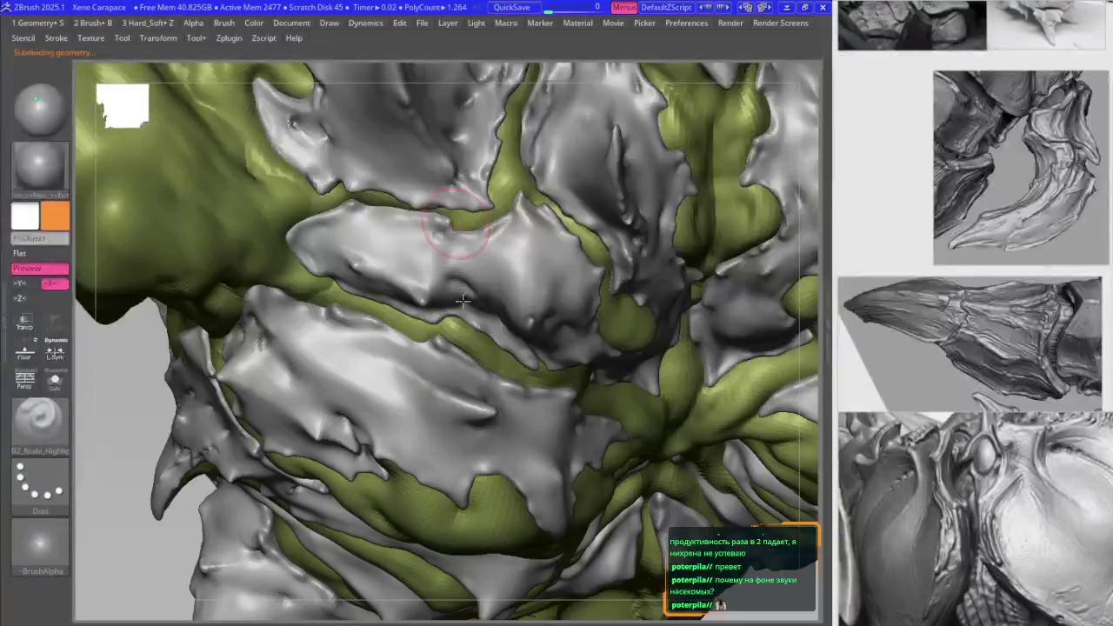
Step: Work around the side carapace plate, reselecting the crease brush to carve its grooves
mouse_move(443, 277)
right_down()
mouse_move(453, 290)
mouse_move(398, 391)
mouse_move(374, 309)
right_up()
key(f)
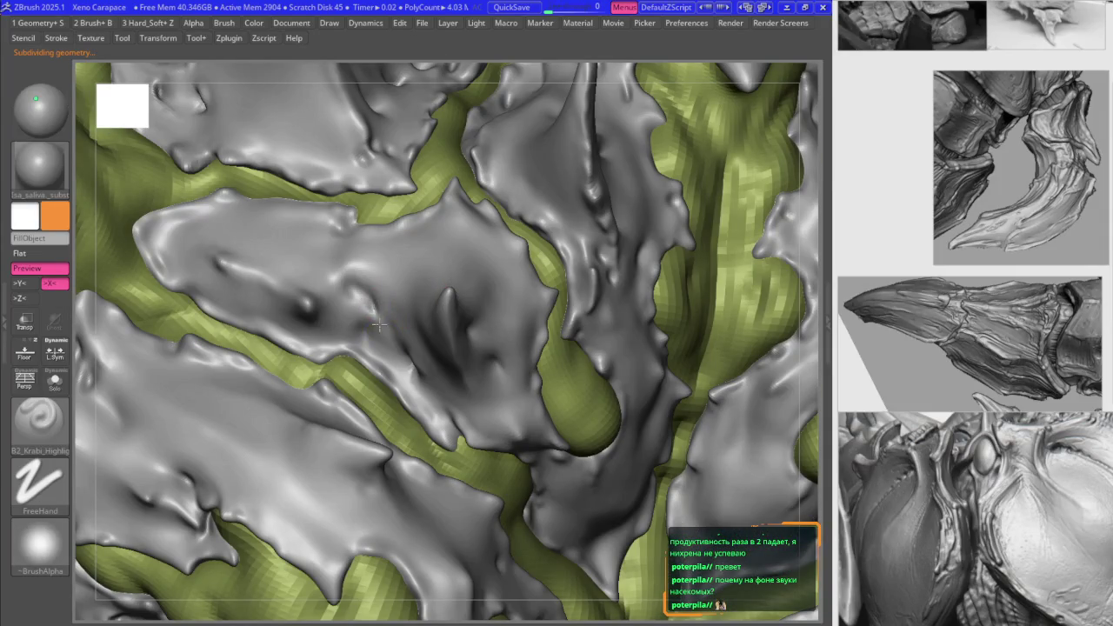
mouse_move(396, 374)
right_down()
mouse_move(374, 328)
mouse_move(379, 276)
mouse_move(446, 316)
right_up()
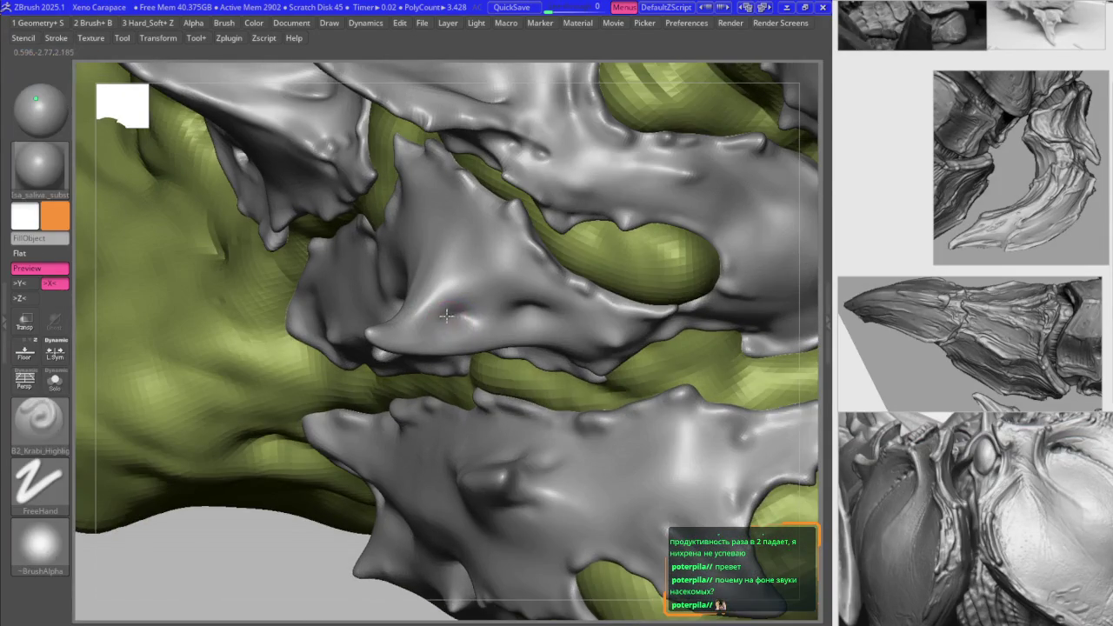
mouse_move(458, 322)
right_down()
mouse_move(526, 304)
mouse_move(476, 342)
mouse_move(493, 323)
right_up()
right_click(510, 325)
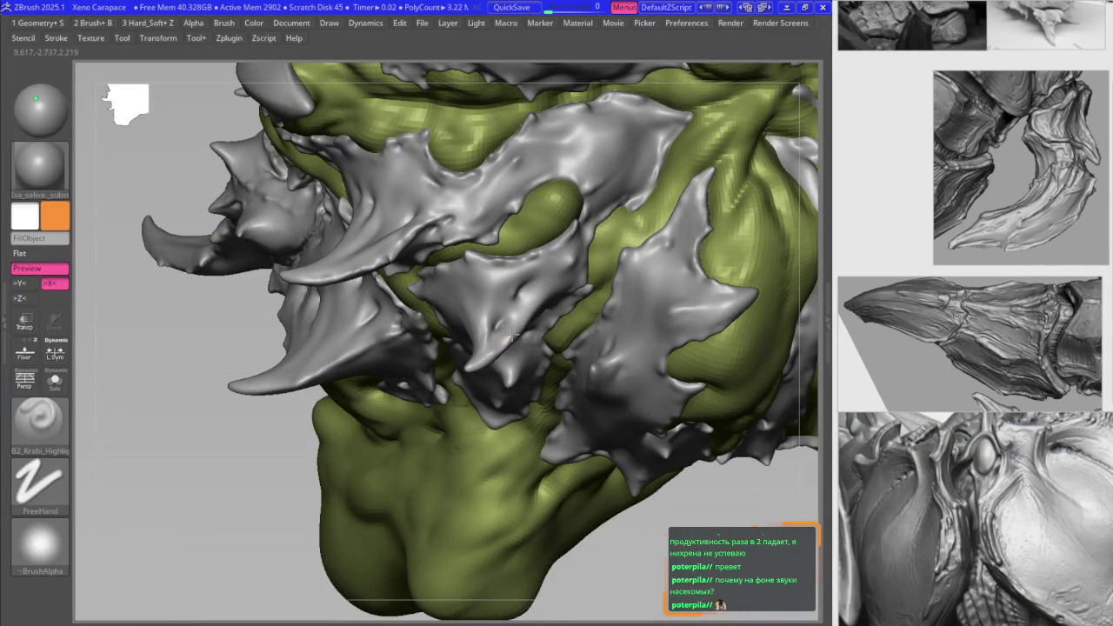
mouse_move(540, 307)
right_down()
mouse_move(474, 341)
mouse_move(447, 323)
mouse_move(397, 331)
mouse_move(406, 356)
mouse_move(446, 372)
mouse_move(432, 380)
right_up()
Step: Cycle Smooth, DamStandard and Highlight brushes and add small stroke marks to the plate
key(space)
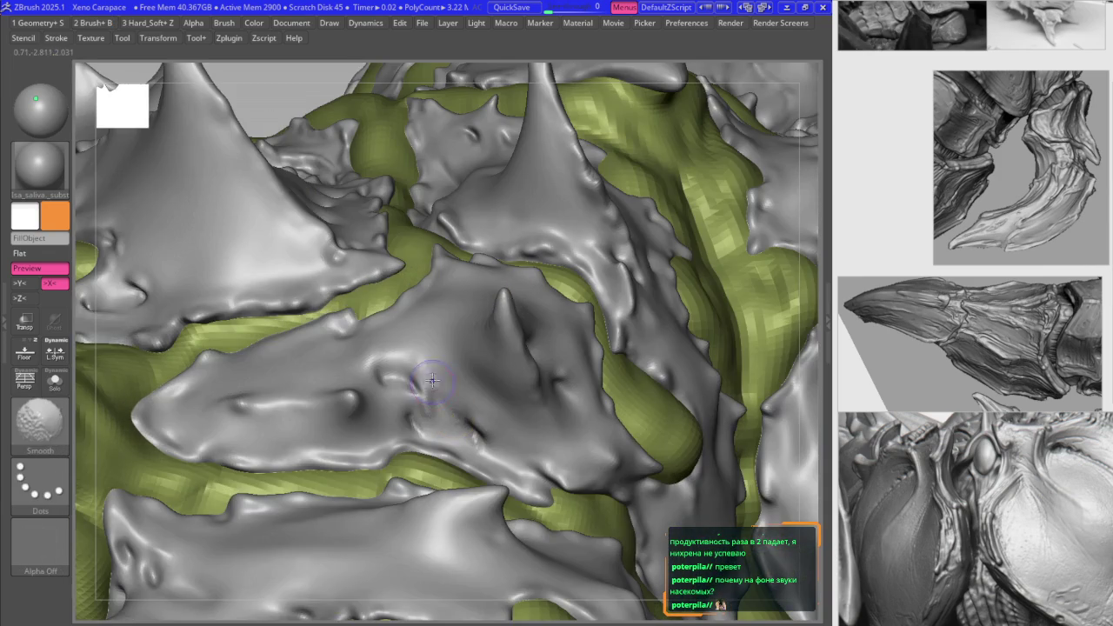
key(space)
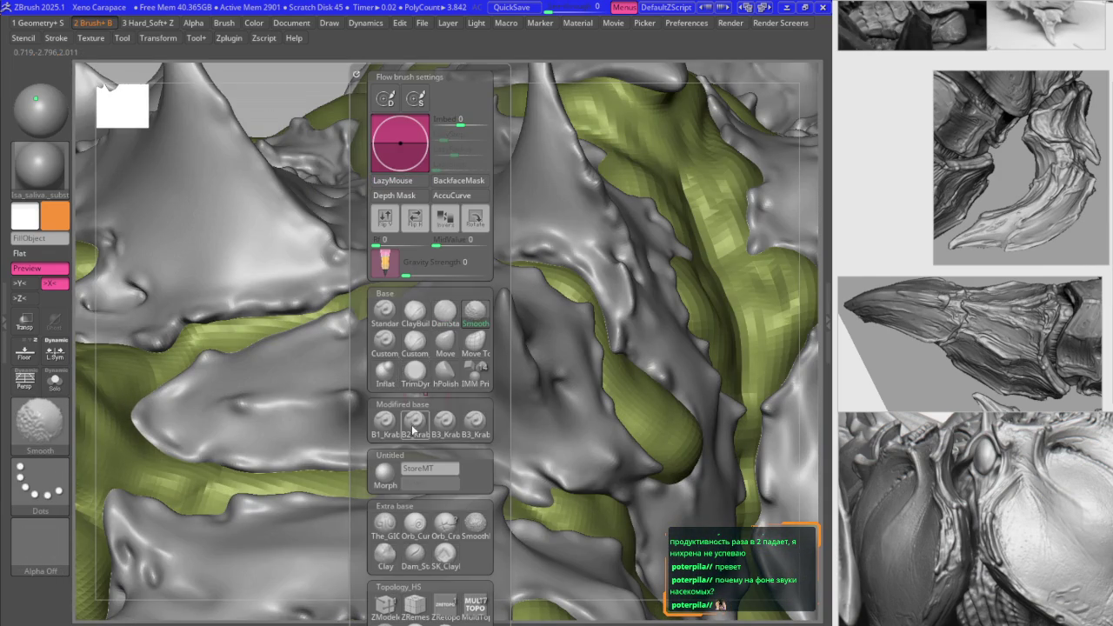
click(416, 424)
key(1)
drag(435, 398, 445, 427)
key(1)
mouse_move(445, 428)
right_down()
mouse_move(455, 311)
mouse_move(490, 265)
mouse_move(459, 276)
right_up()
Step: Select Smooth, then load B2_Krabi_Highlight from the brush panel and zoom onto the plate
key(b)
key(s)
key(m)
key(b)
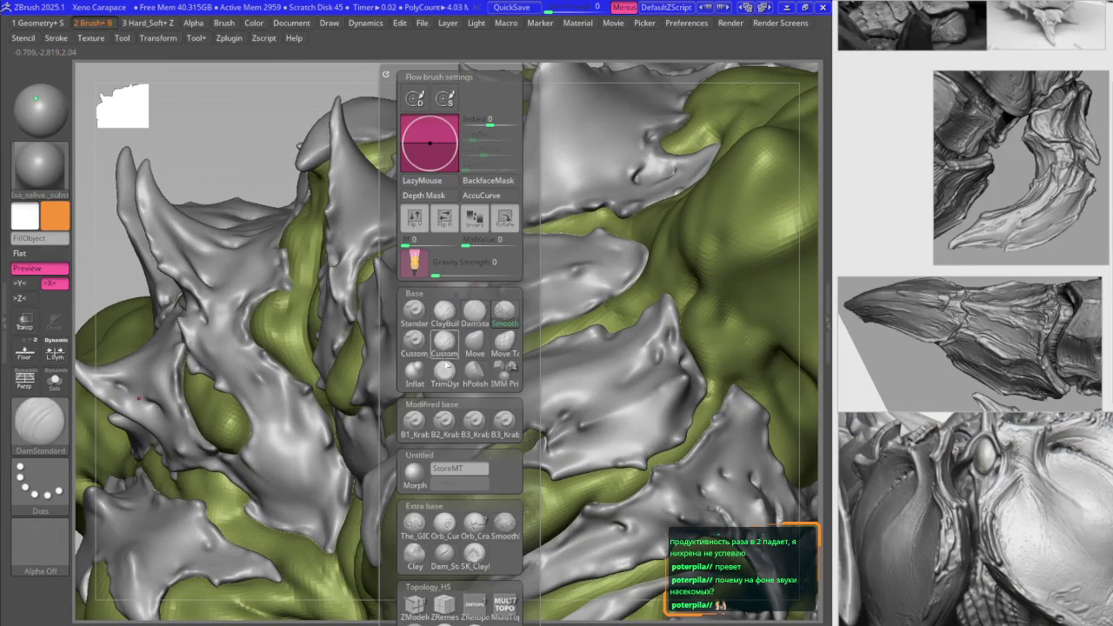
key(1)
click(411, 420)
mouse_move(521, 385)
right_down()
mouse_move(450, 321)
mouse_move(418, 329)
right_up()
Step: Swap from Smooth to DamStandard and cut a sharp crease into the chest plate
key(b)
key(s)
key(m)
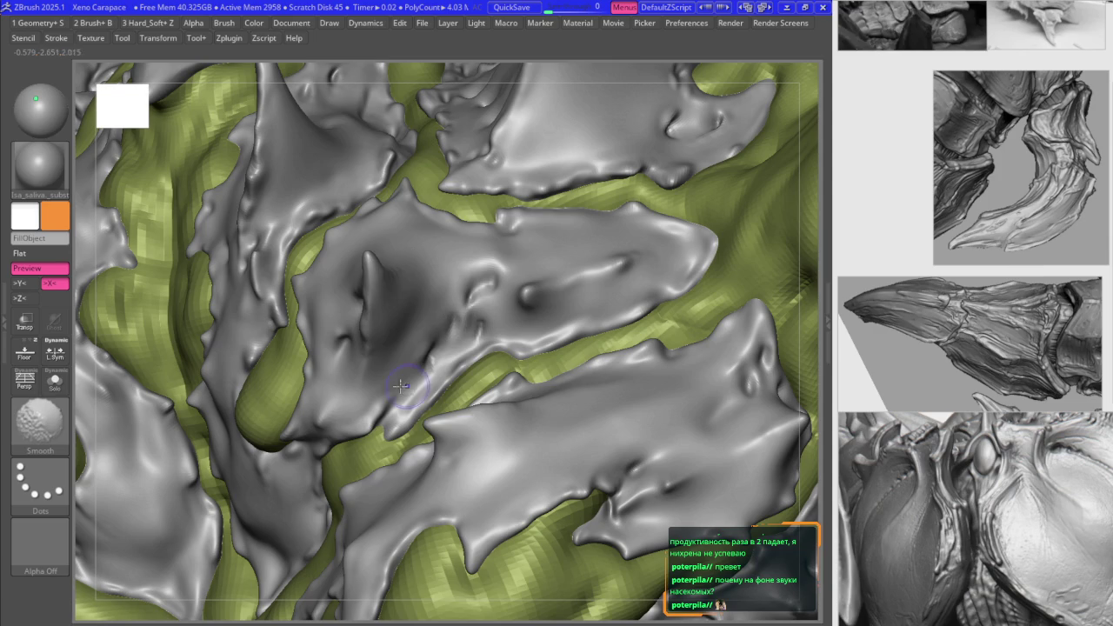
key(b)
key(d)
key(s)
mouse_move(391, 322)
right_down()
mouse_move(458, 293)
mouse_move(402, 278)
right_up()
key(1)
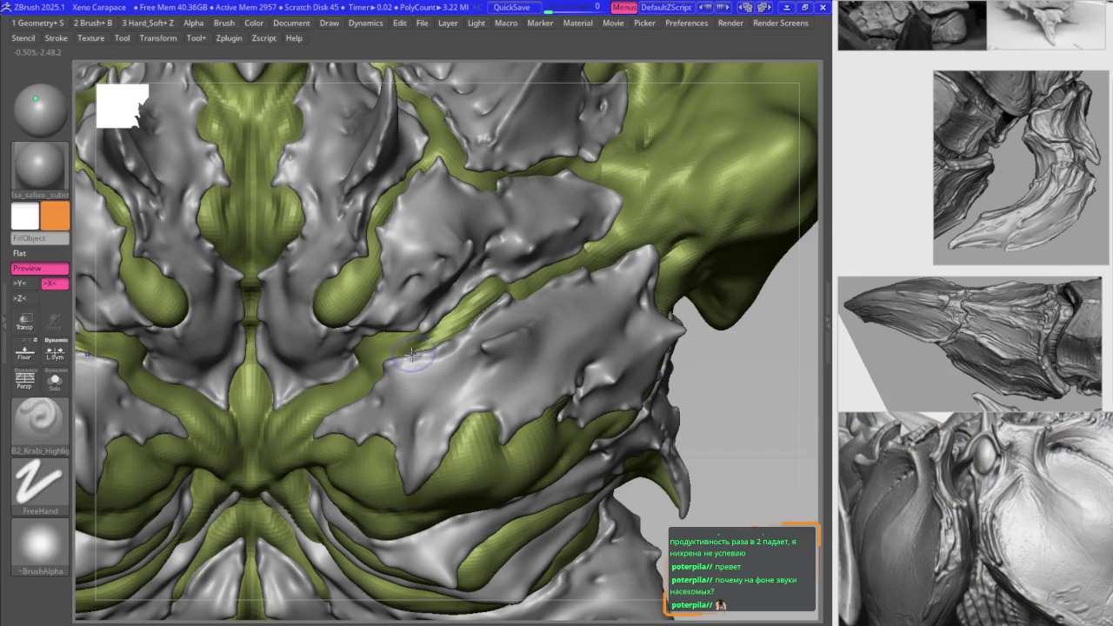
Step: Pick the Move brush from the brush palette to pull the carapace plates
key(2)
mouse_move(412, 354)
right_down()
mouse_move(434, 367)
mouse_move(426, 378)
mouse_move(447, 348)
mouse_move(429, 332)
mouse_move(433, 371)
right_up()
key(1)
key(2)
key(space)
key(b)
click(461, 341)
key(space)
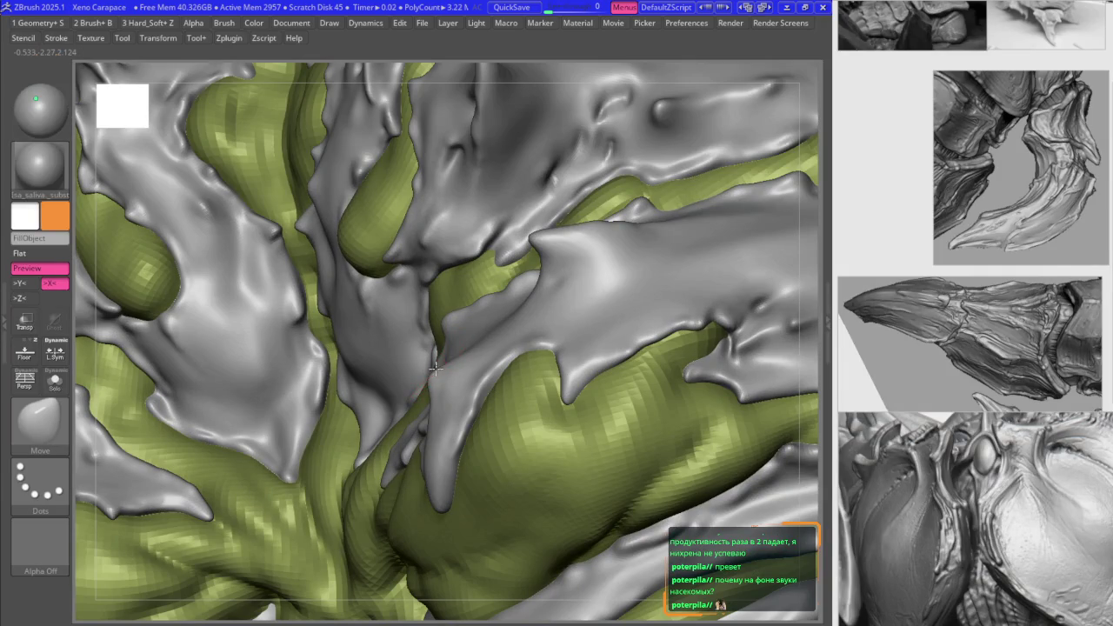
Step: Pull the lower plate edges down into longer pointed tips over the green body
right_drag(434, 367, 562, 359)
key(1)
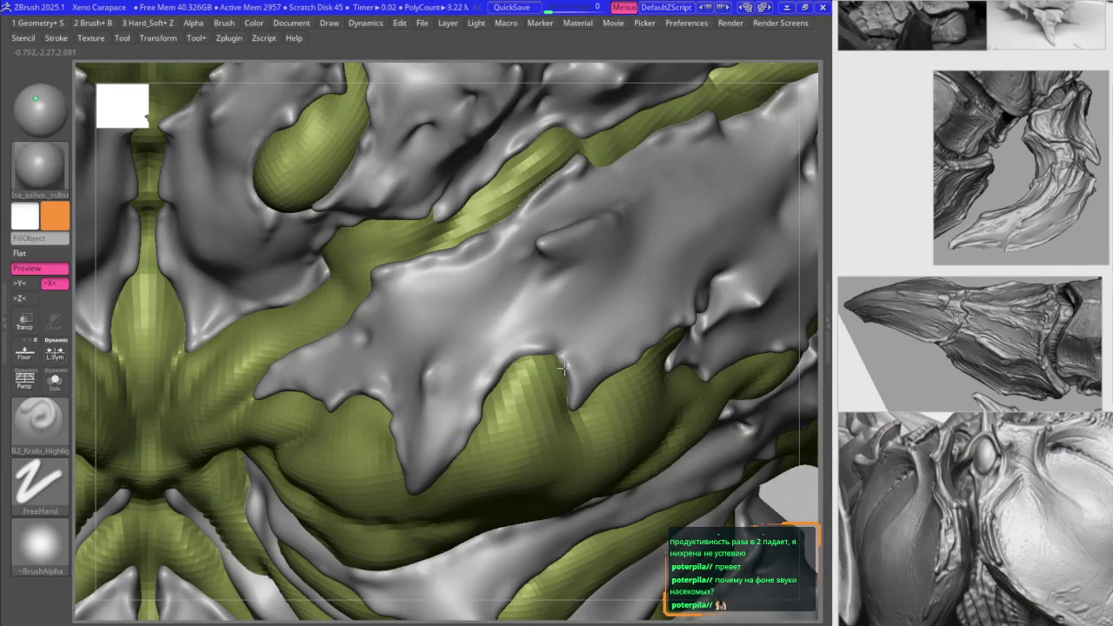
ctrl+right_drag(563, 368, 565, 376)
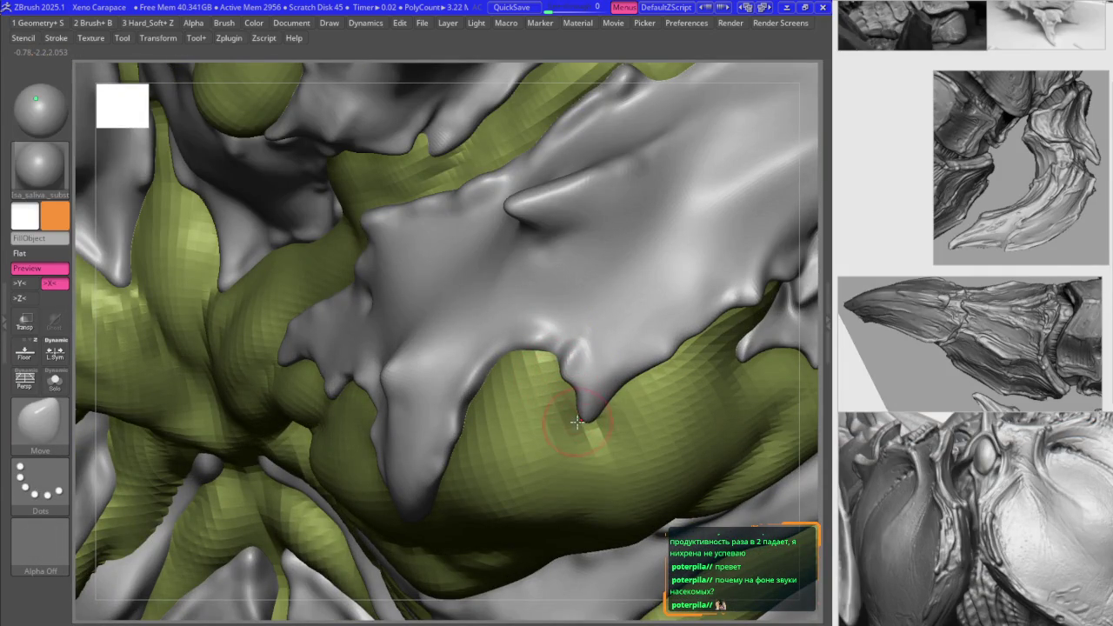
mouse_move(570, 431)
right_down()
mouse_move(530, 372)
mouse_move(539, 365)
mouse_move(448, 330)
mouse_move(458, 296)
right_up()
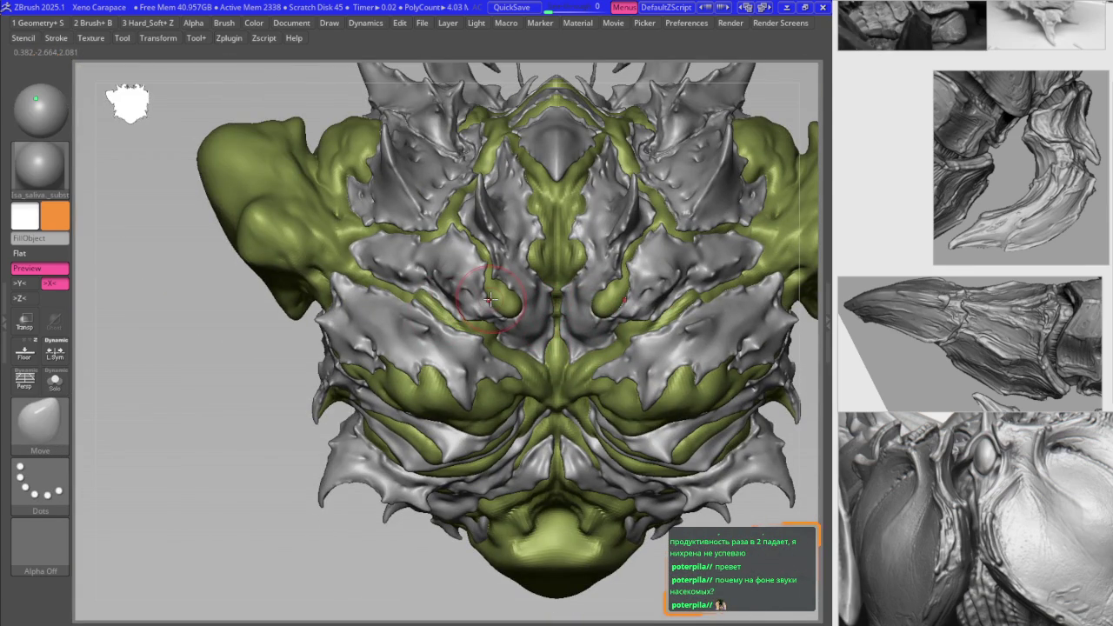
mouse_move(374, 333)
right_down()
mouse_move(330, 305)
mouse_move(316, 326)
mouse_move(285, 328)
right_up()
mouse_move(299, 317)
right_down()
mouse_move(334, 287)
mouse_move(292, 219)
mouse_move(250, 265)
mouse_move(287, 237)
mouse_move(281, 256)
mouse_move(367, 267)
mouse_move(348, 247)
mouse_move(405, 252)
right_up()
Step: Alternate between the Move brush (B, M, V) and the plate-highlight brush
key(b)
key(m)
key(v)
key(1)
key(b)
key(m)
key(v)
key(space)
Step: Toggle Solo mode, then select Subtool 8 to edit another carapace piece
key(ctrl+shift+s)
key(ctrl+shift+s)
alt+click(360, 261)
mouse_move(423, 320)
right_down()
mouse_move(434, 324)
mouse_move(427, 336)
mouse_move(325, 276)
right_up()
right_drag(391, 252, 529, 316)
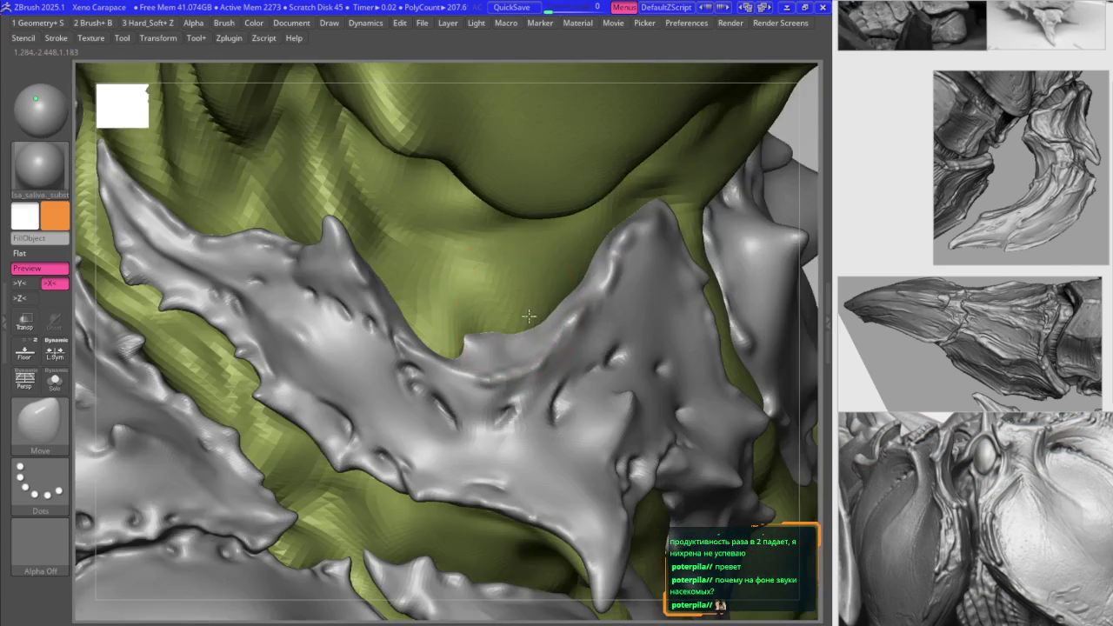
right_drag(568, 281, 541, 349)
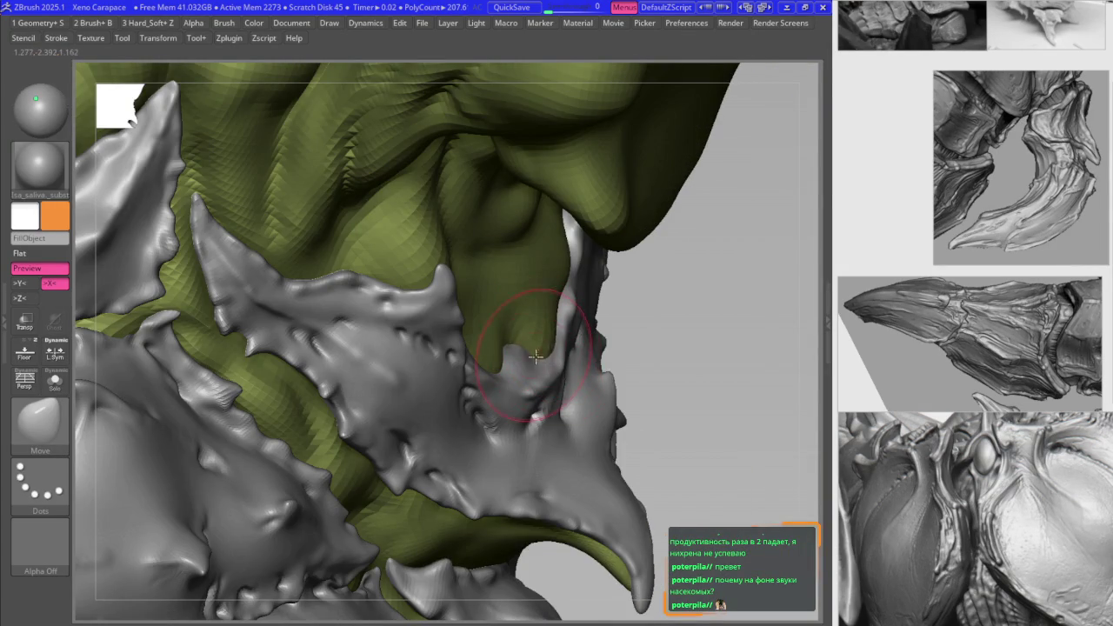
right_drag(513, 363, 534, 366)
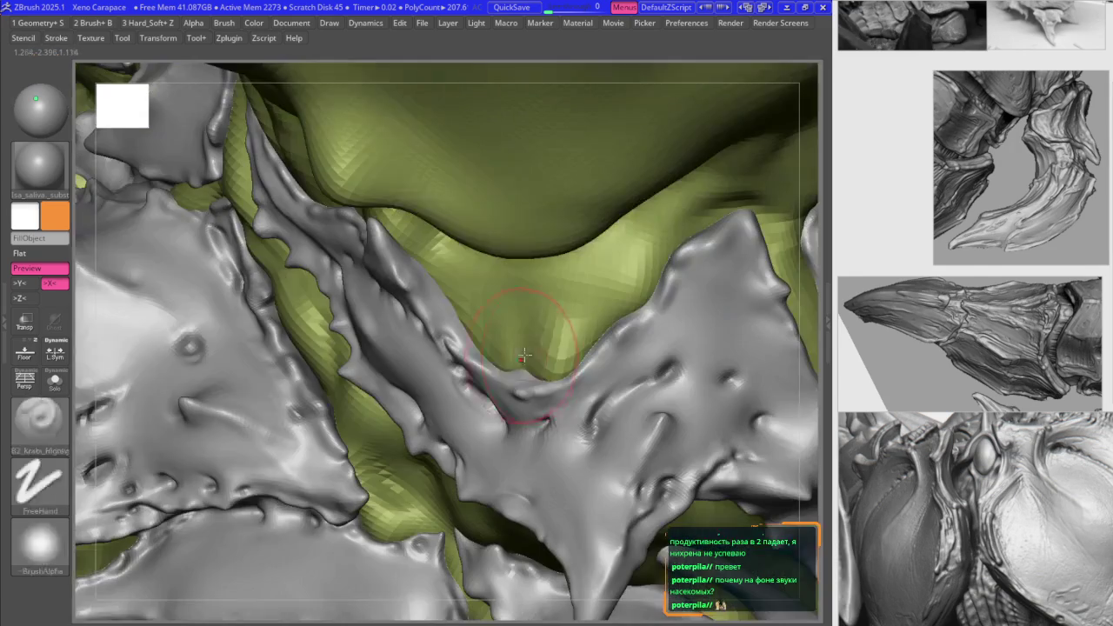
alt+click(531, 369)
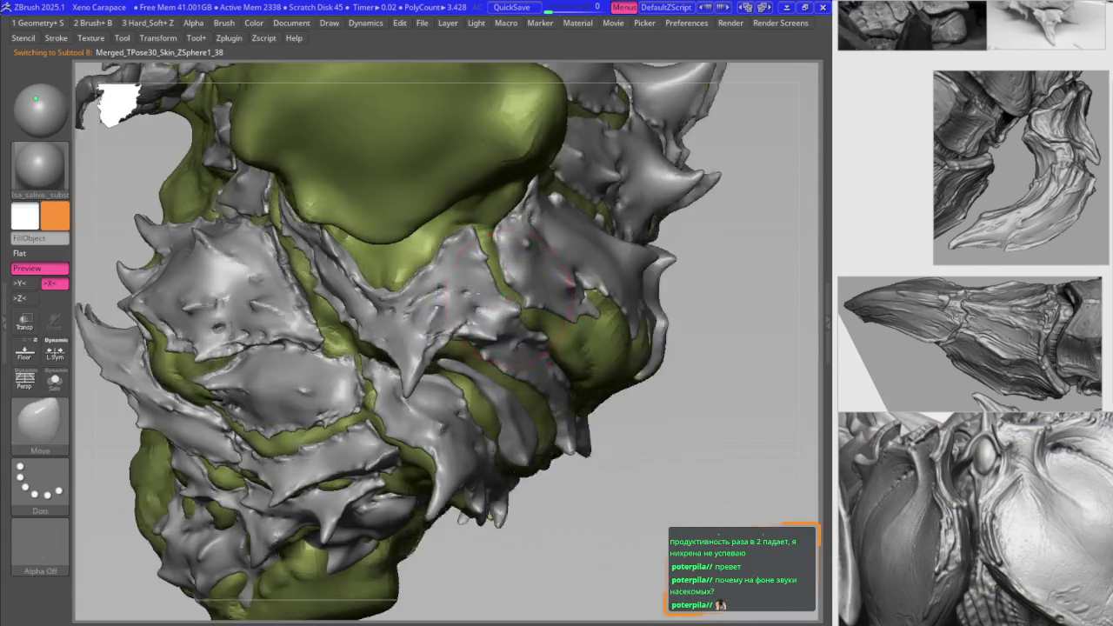
Step: Drop to a lower subdivision level and select the Move brush, with the green body visible
mouse_move(499, 317)
right_down()
mouse_move(516, 273)
mouse_move(447, 248)
right_up()
key(v)
mouse_move(479, 302)
right_down()
mouse_move(476, 283)
mouse_move(472, 300)
right_up()
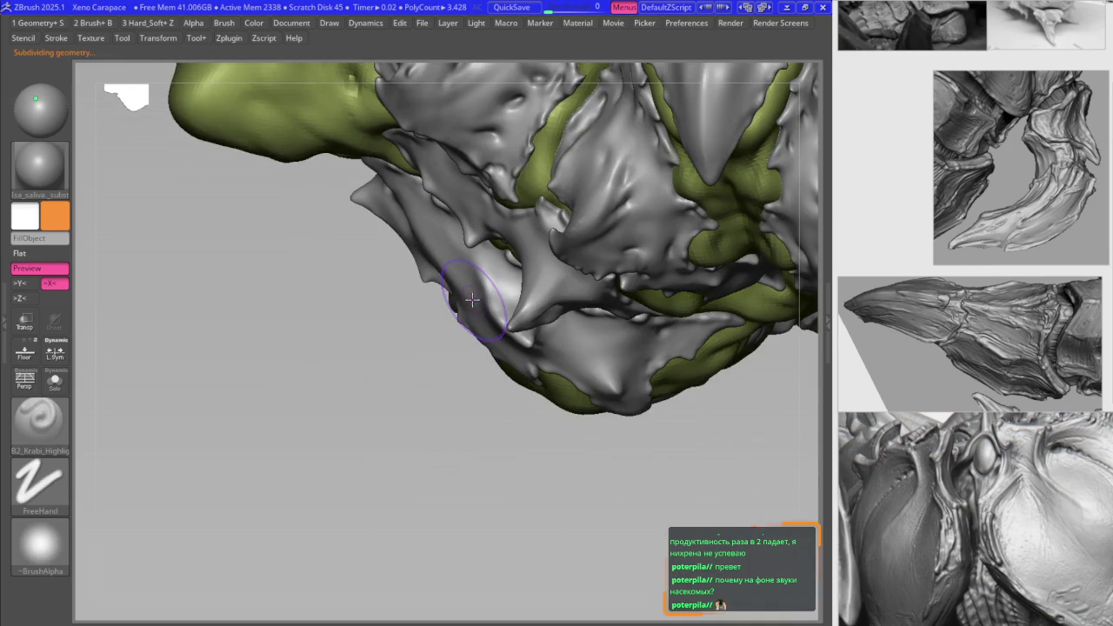
key(space)
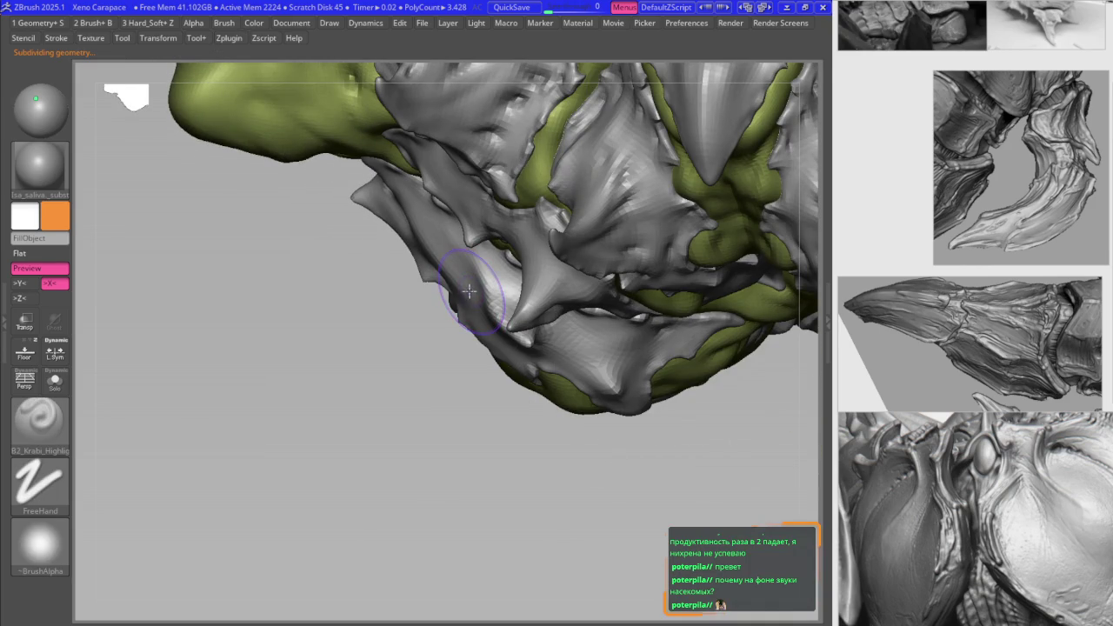
key(shift+d)
key(b)
key(m)
key(v)
mouse_move(464, 281)
right_down()
mouse_move(427, 261)
mouse_move(498, 272)
mouse_move(466, 260)
mouse_move(464, 271)
right_up()
mouse_move(570, 230)
right_down()
mouse_move(437, 300)
mouse_move(491, 293)
mouse_move(551, 310)
mouse_move(450, 351)
right_up()
Step: Step the subdivision back up, then undo and redo recent carapace changes
key(ctrl+d)
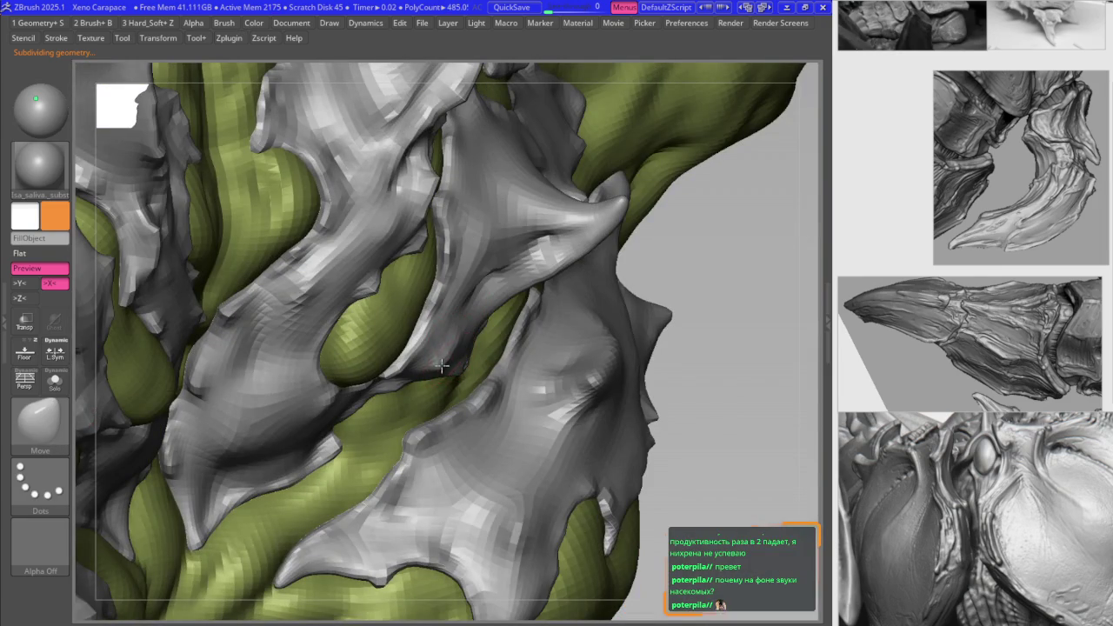
mouse_move(517, 301)
right_down()
mouse_move(509, 318)
mouse_move(511, 285)
mouse_move(486, 304)
mouse_move(500, 318)
right_up()
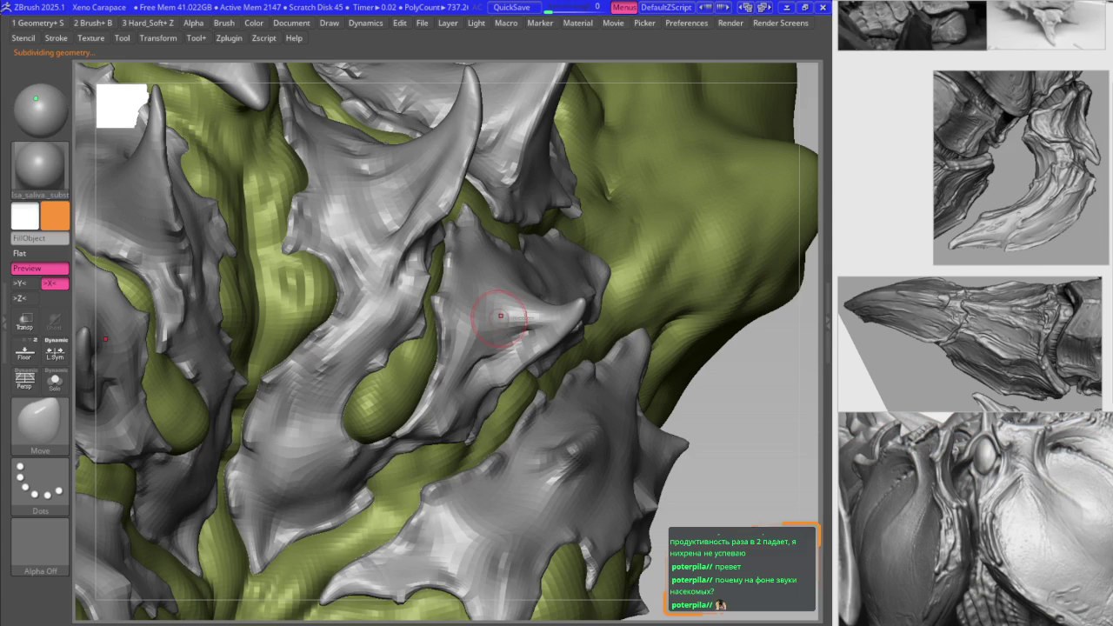
key(1)
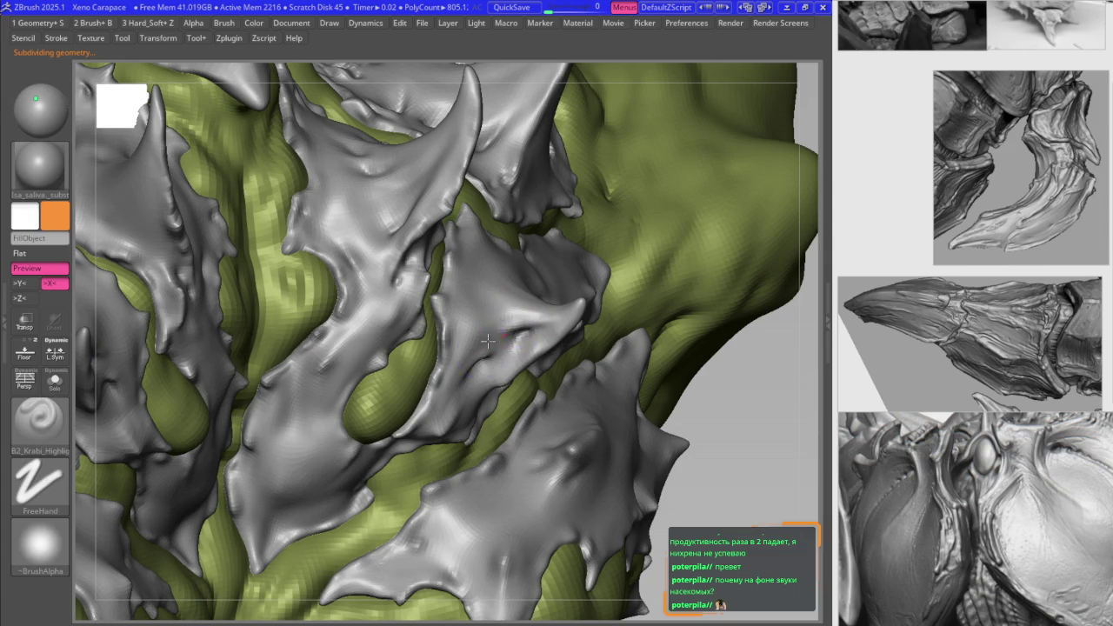
right_drag(483, 335, 452, 312)
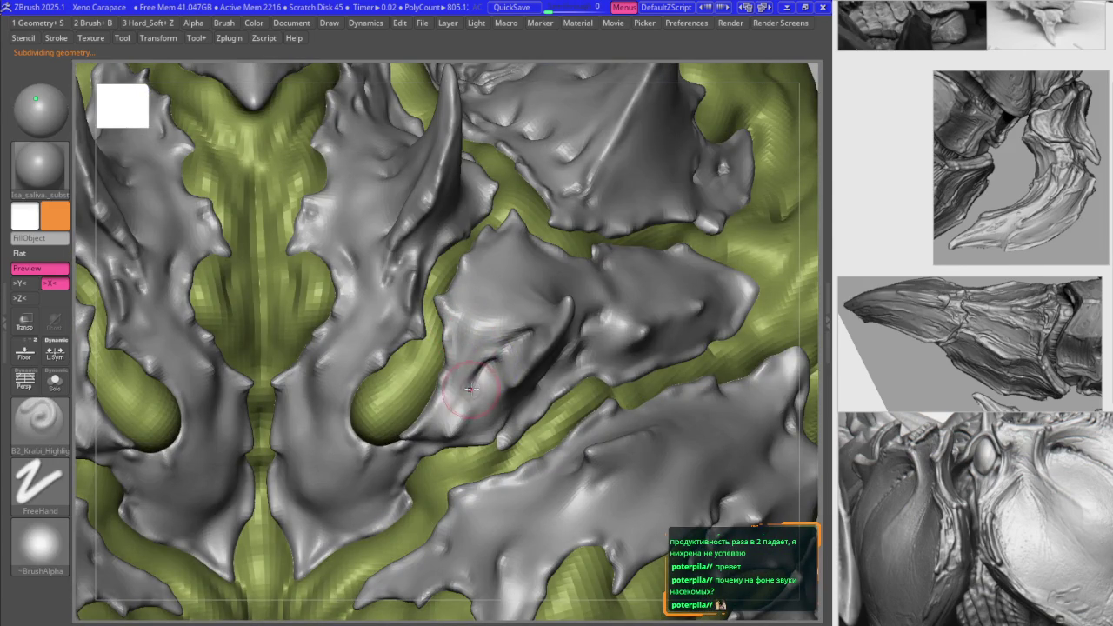
key(ctrl+z)
key(ctrl+z)
key(ctrl+z)
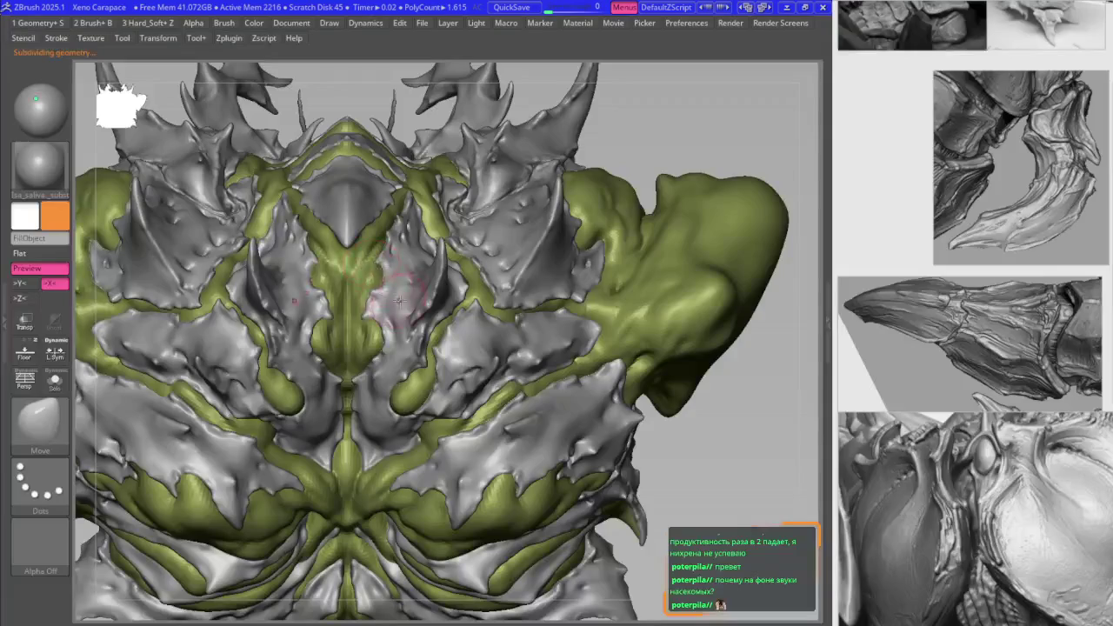
key(ctrl+z)
key(ctrl+z)
key(ctrl+z)
key(ctrl+z)
key(ctrl+z)
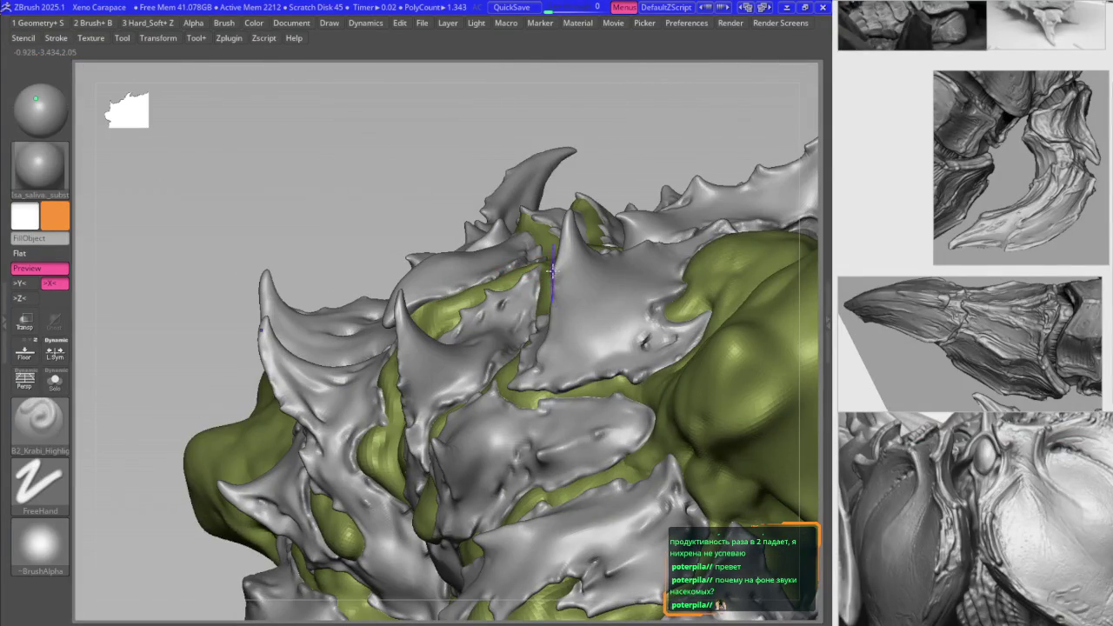
key(ctrl+shift+z)
key(ctrl+shift+z)
key(ctrl+shift+z)
key(ctrl+shift+z)
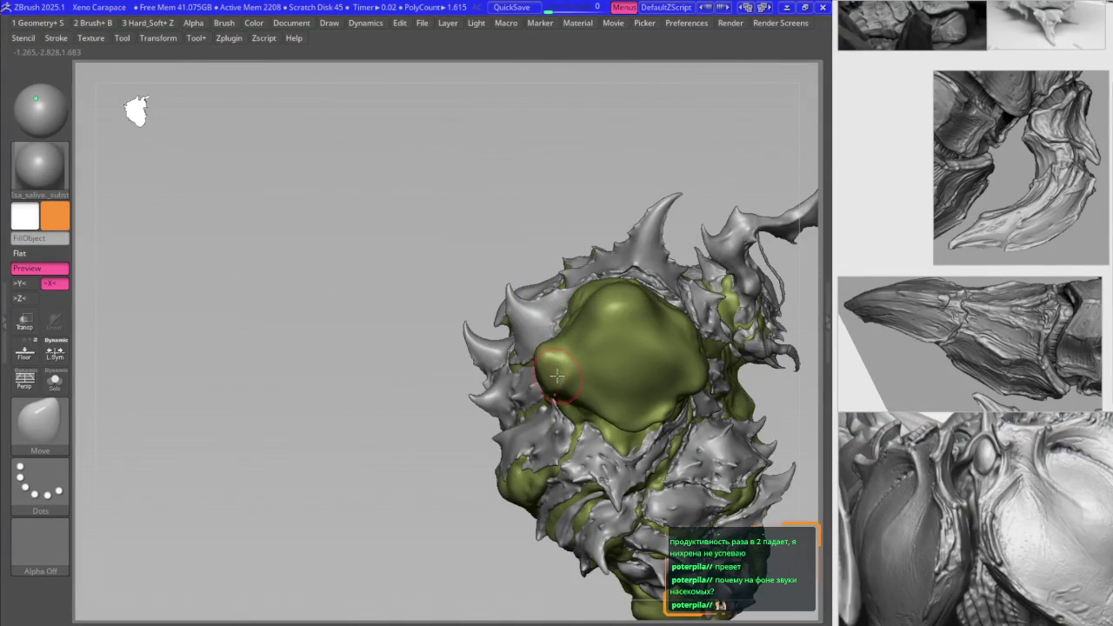
key(ctrl+shift+z)
key(ctrl+shift+z)
key(ctrl+shift+z)
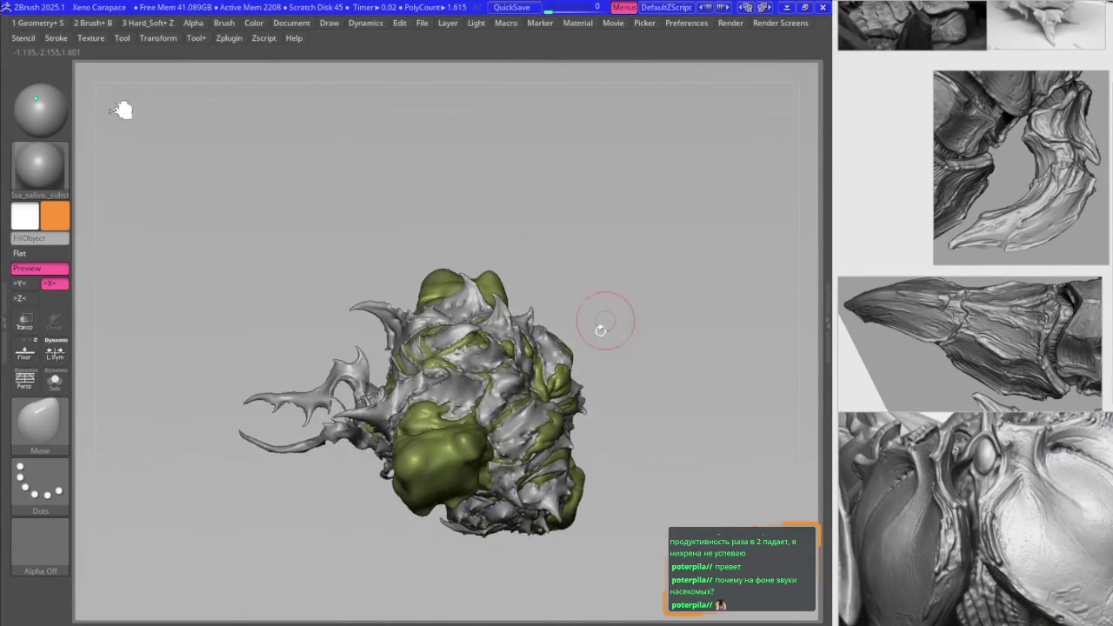
key(ctrl+shift+z)
key(ctrl+shift+z)
key(ctrl+shift+z)
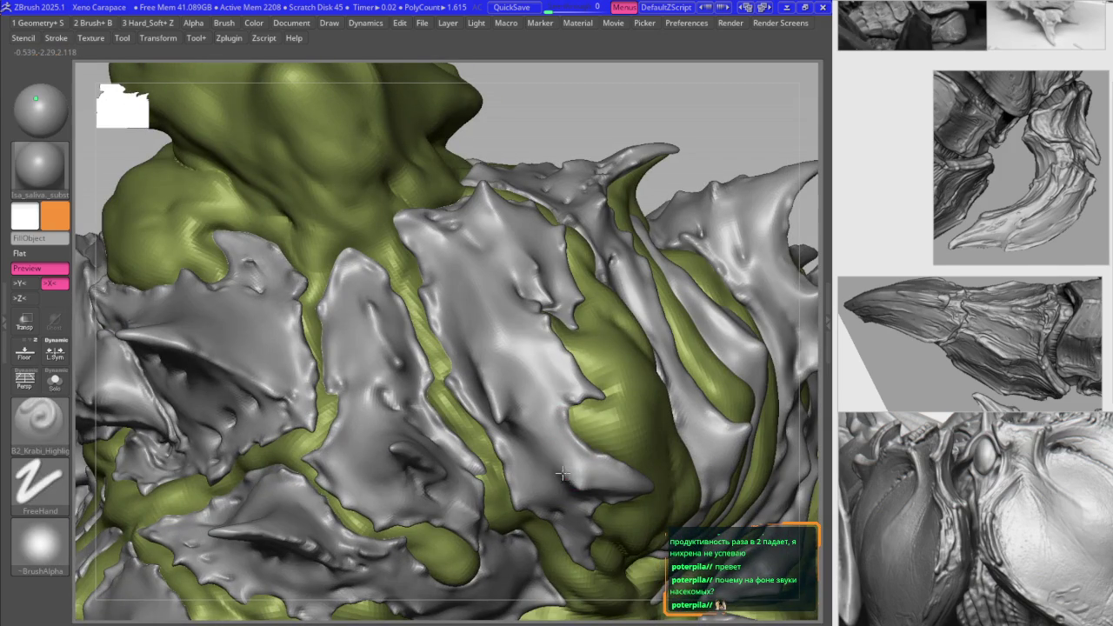
key(ctrl+shift+z)
key(ctrl+shift+z)
Step: Smooth the dark pit on the carapace plate into a softer dent
key(space)
shift+drag(517, 413, 564, 449)
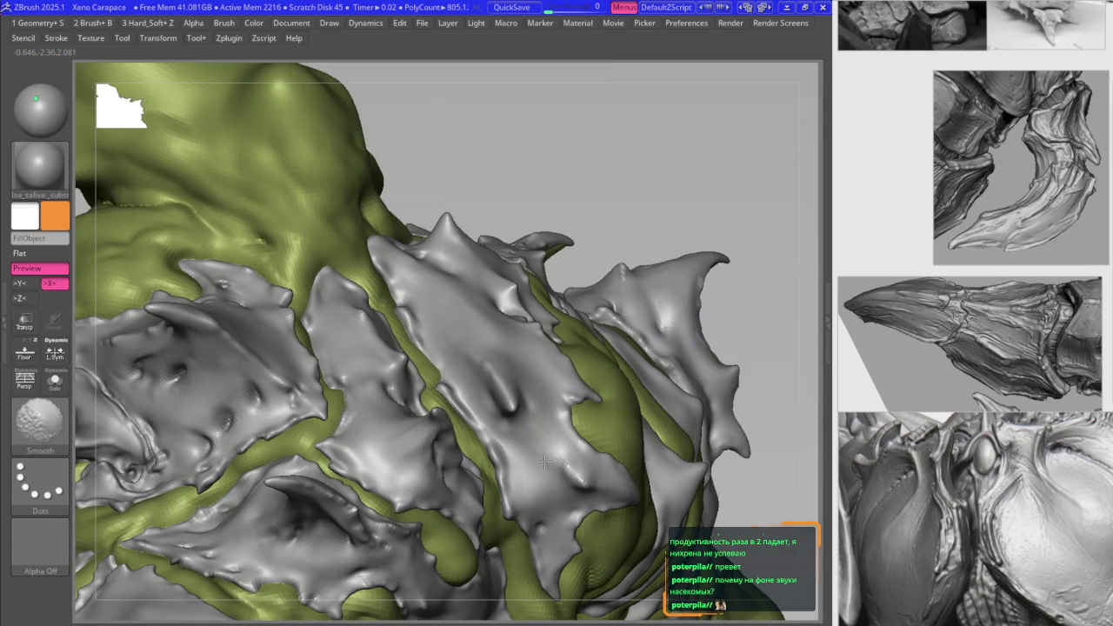
right_drag(543, 460, 434, 365)
key(space)
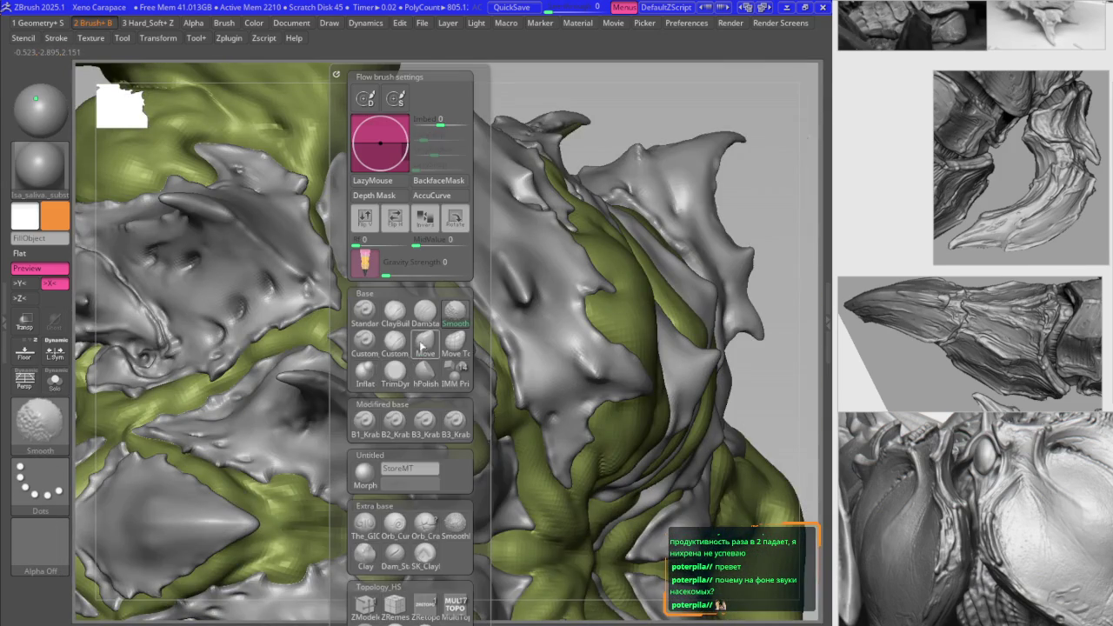
Step: Carve creases into the plates with DamStandard, alternating with the B2_Krabi_Highlight brush
click(424, 310)
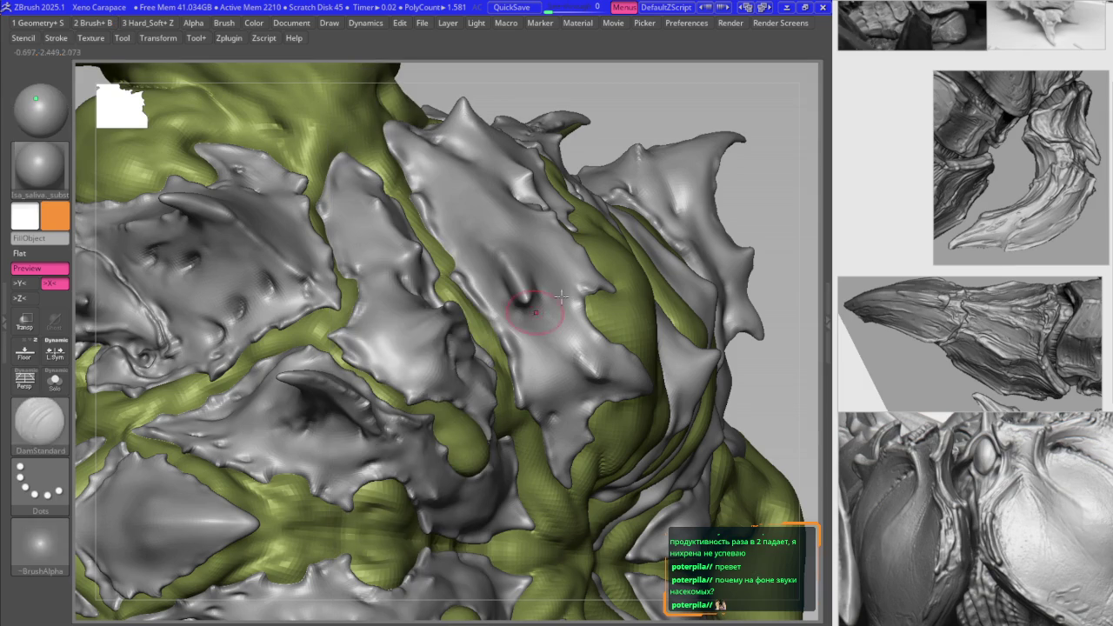
right_drag(413, 334, 453, 337)
key(space)
click(447, 348)
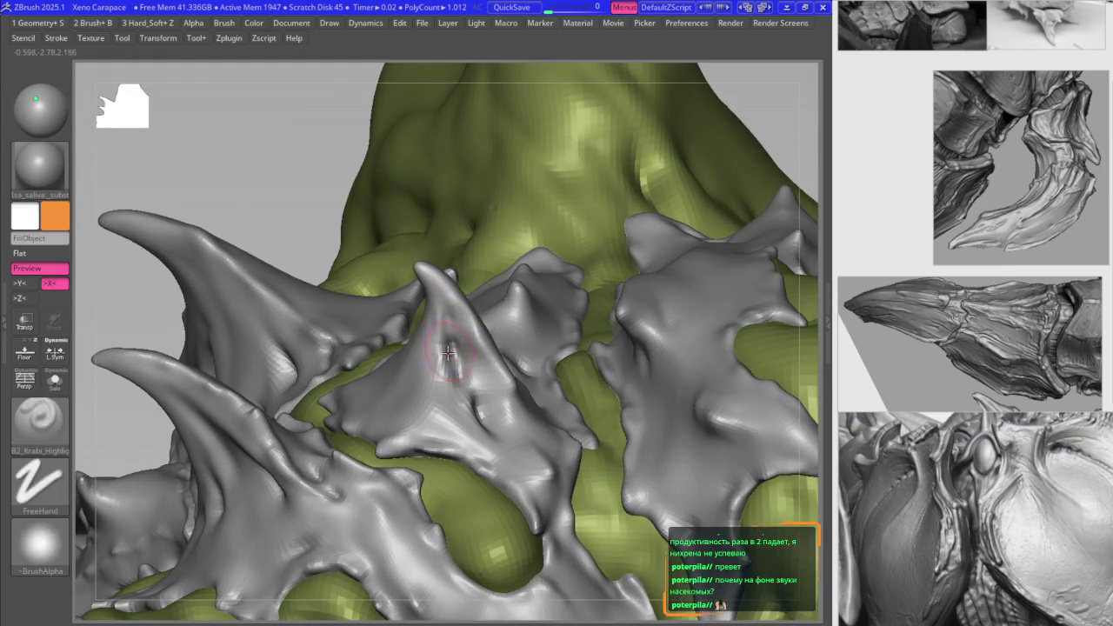
key(d)
right_drag(454, 352, 428, 325)
key(d)
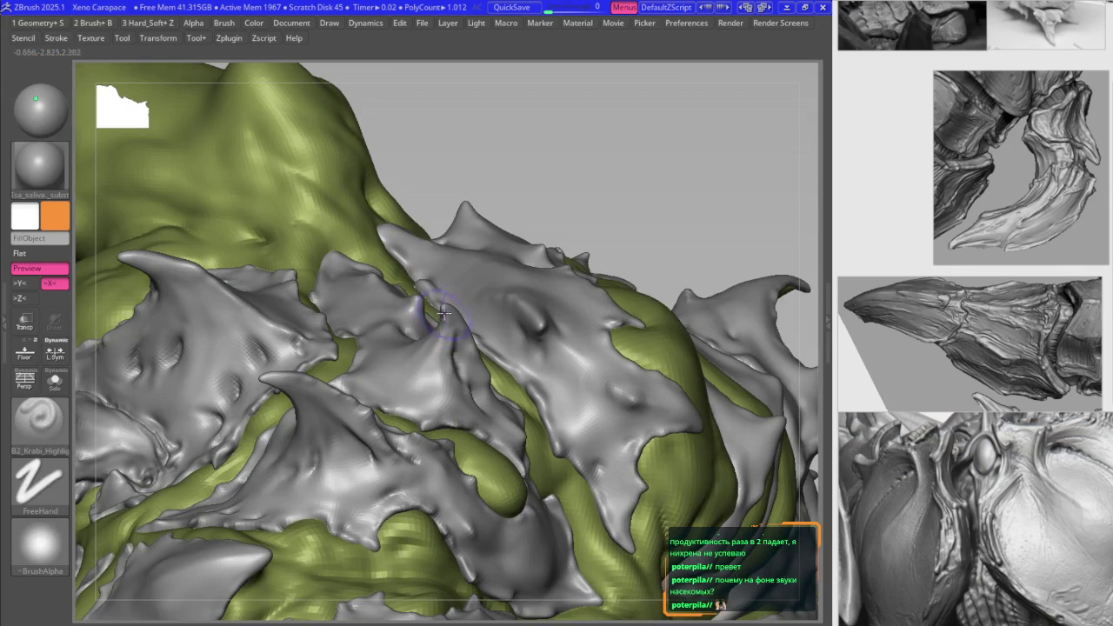
key(d)
mouse_move(402, 385)
right_down()
mouse_move(433, 369)
mouse_move(375, 351)
right_up()
key(d)
key(d)
Step: Reselect B2_Krabi_Highlight, carve more chest-plate creases, then frame the whole model
key(b)
key(Escape)
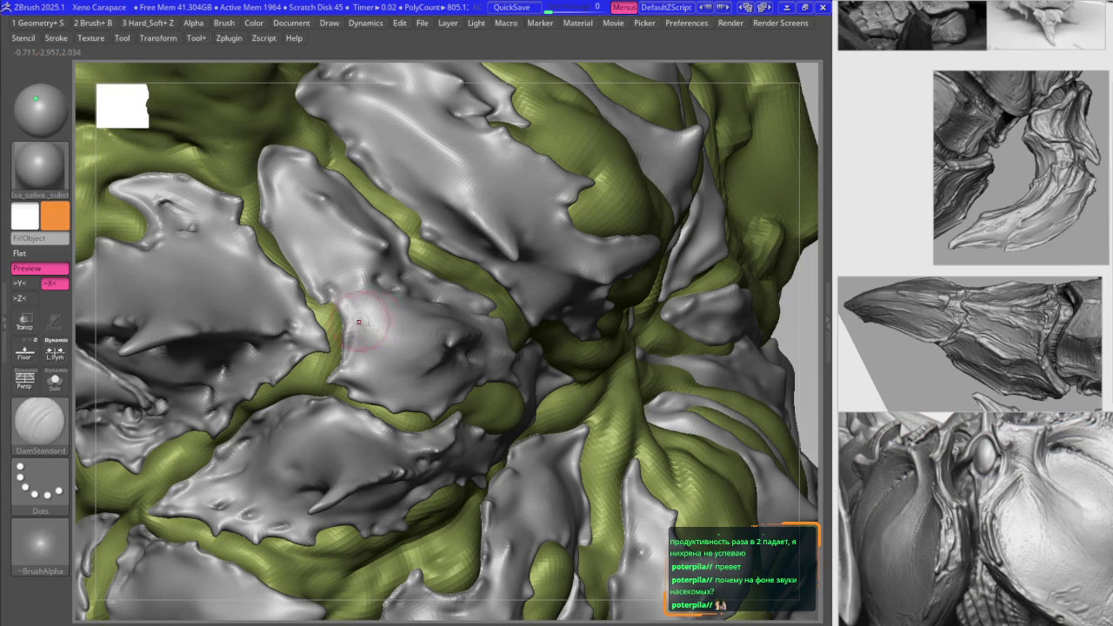
key(b)
click(444, 357)
mouse_move(424, 295)
right_down()
mouse_move(402, 259)
mouse_move(113, 103)
right_up()
key(d)
key(f)
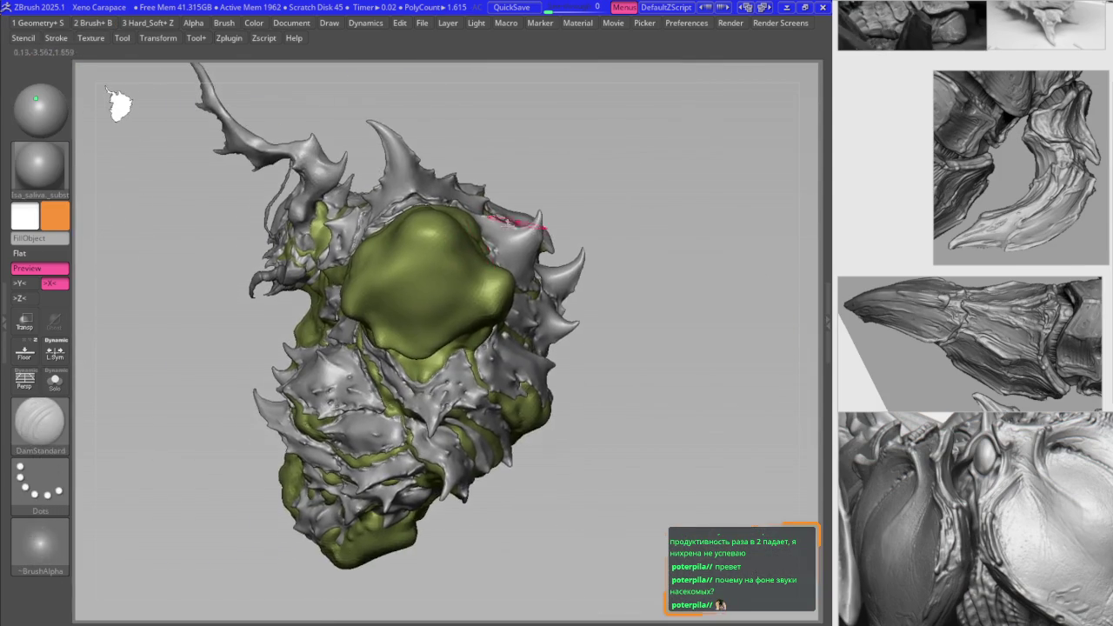
Step: Subdivide the carapace from 805K to 3.22M polygons, smoothing and inspecting the plates
mouse_move(515, 223)
right_down()
mouse_move(404, 294)
mouse_move(418, 257)
mouse_move(472, 347)
right_up()
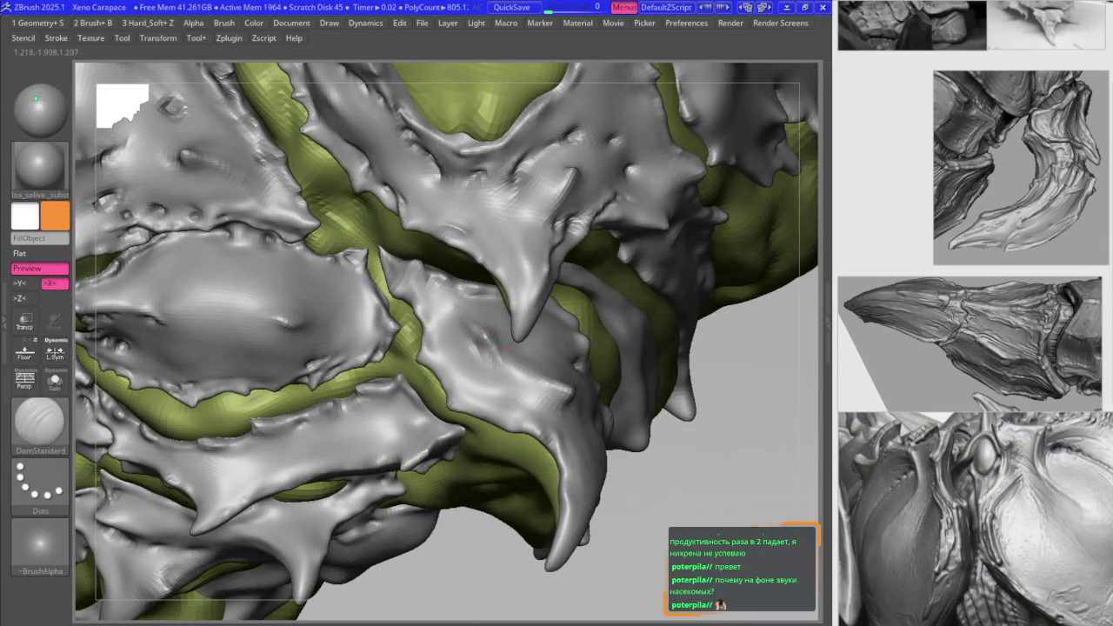
shift+right_drag(483, 346, 478, 348)
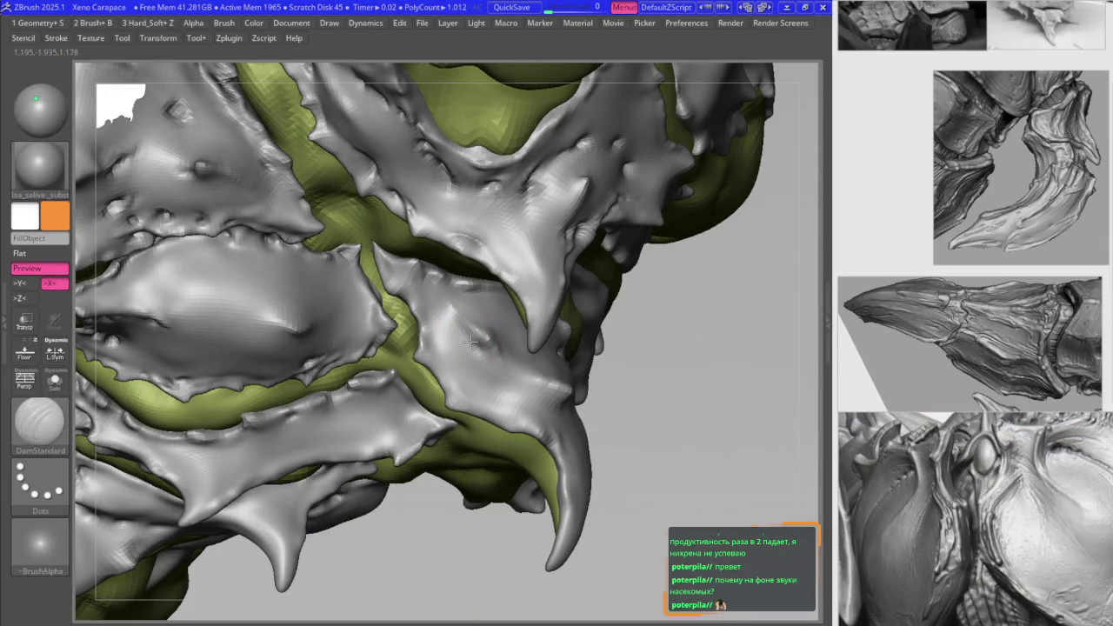
mouse_move(435, 323)
shift+right_down()
mouse_move(450, 320)
mouse_move(428, 313)
shift+right_up()
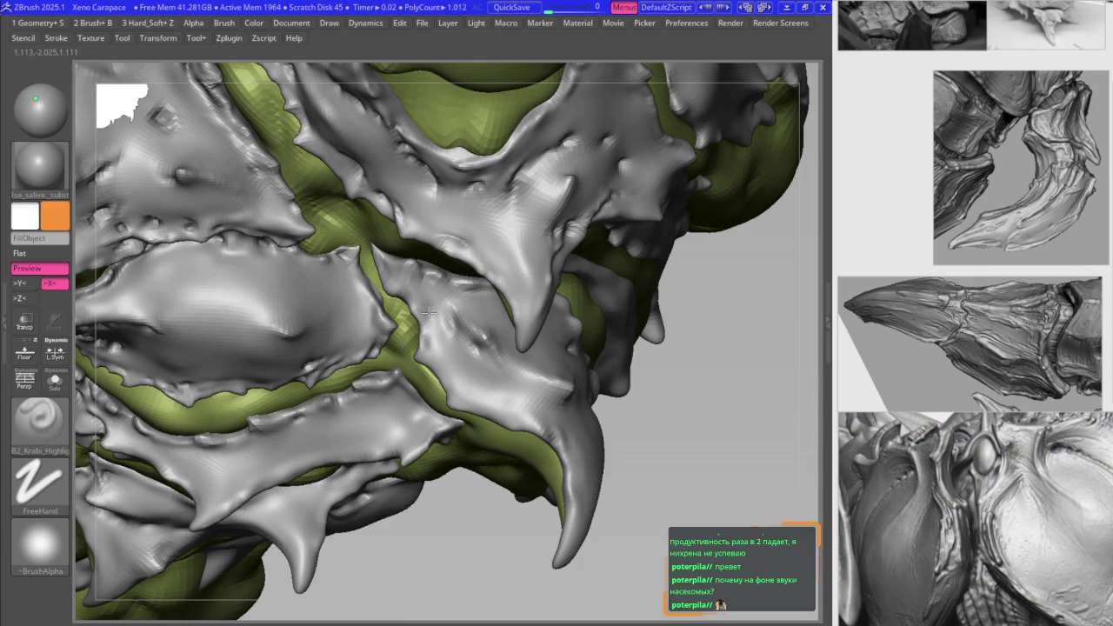
key(shift)
key(space)
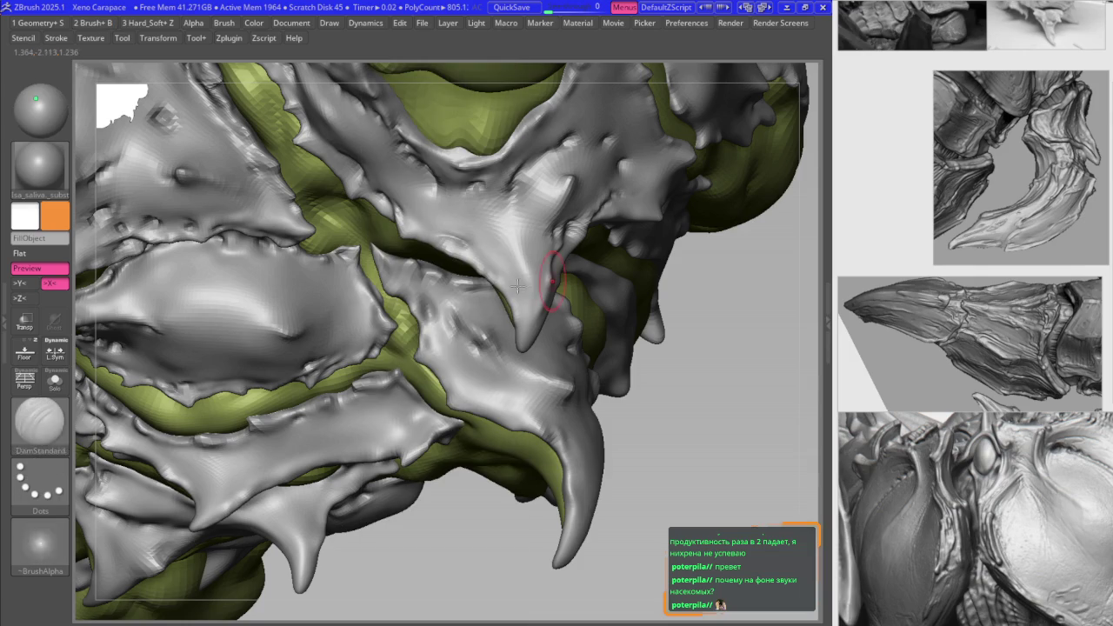
key(ctrl+d)
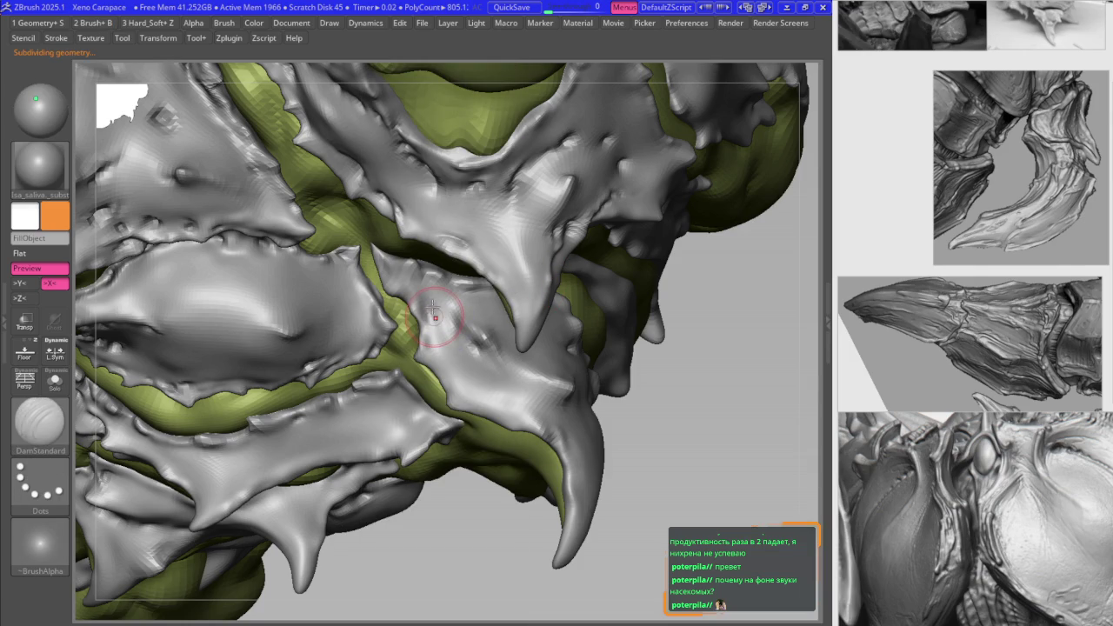
key(shift)
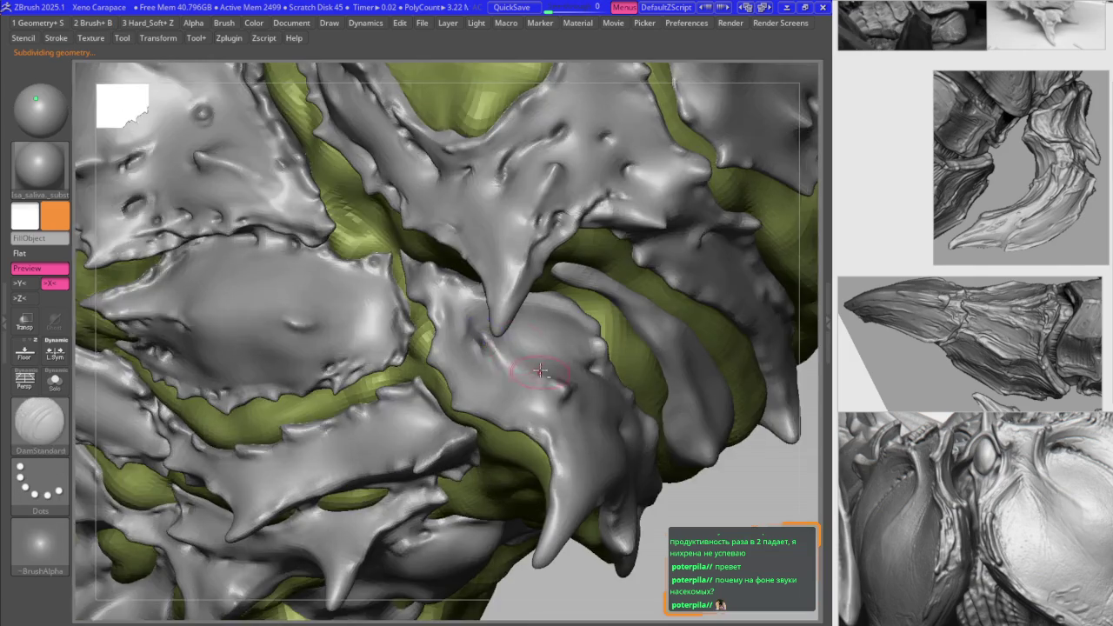
mouse_move(505, 360)
right_down()
mouse_move(525, 311)
mouse_move(536, 347)
mouse_move(521, 315)
right_up()
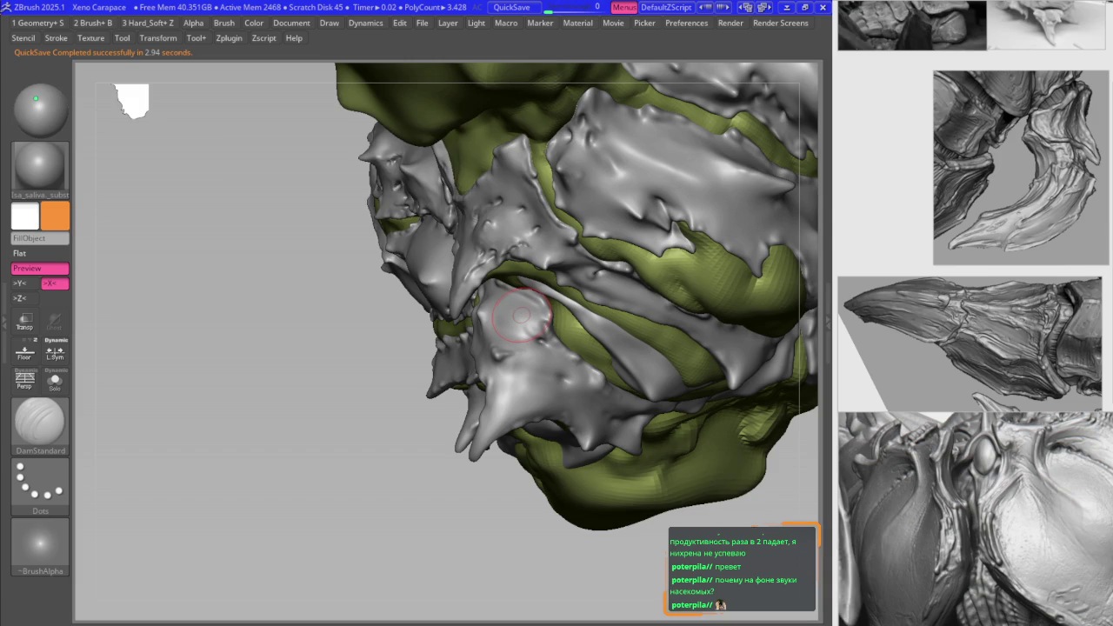
right_drag(485, 315, 459, 318)
scroll(461, 310, up, 5)
key(space)
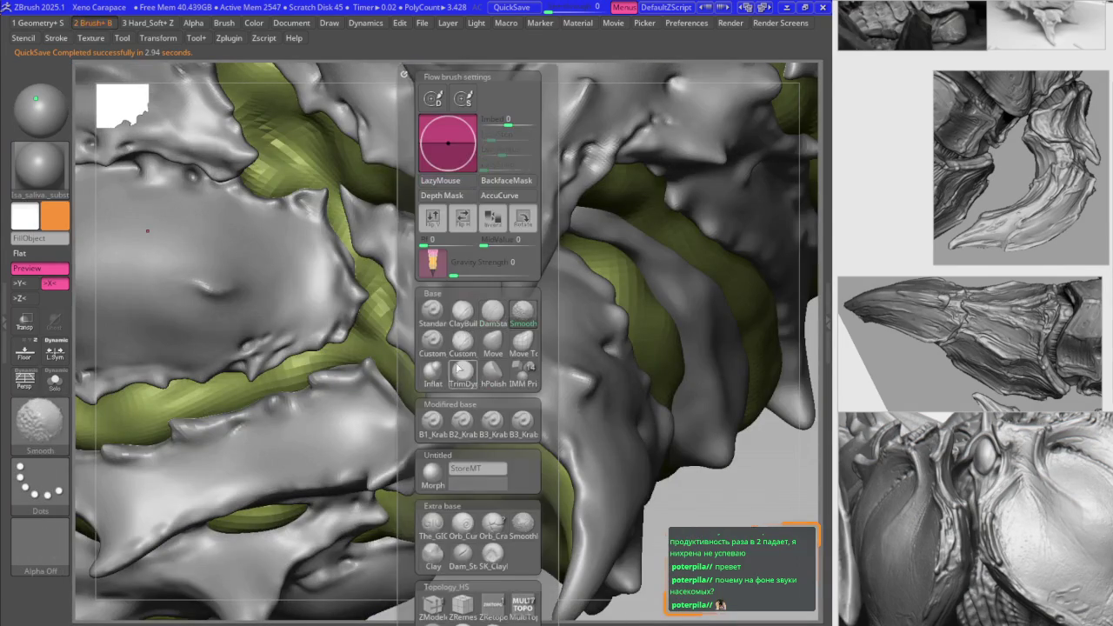
key(space)
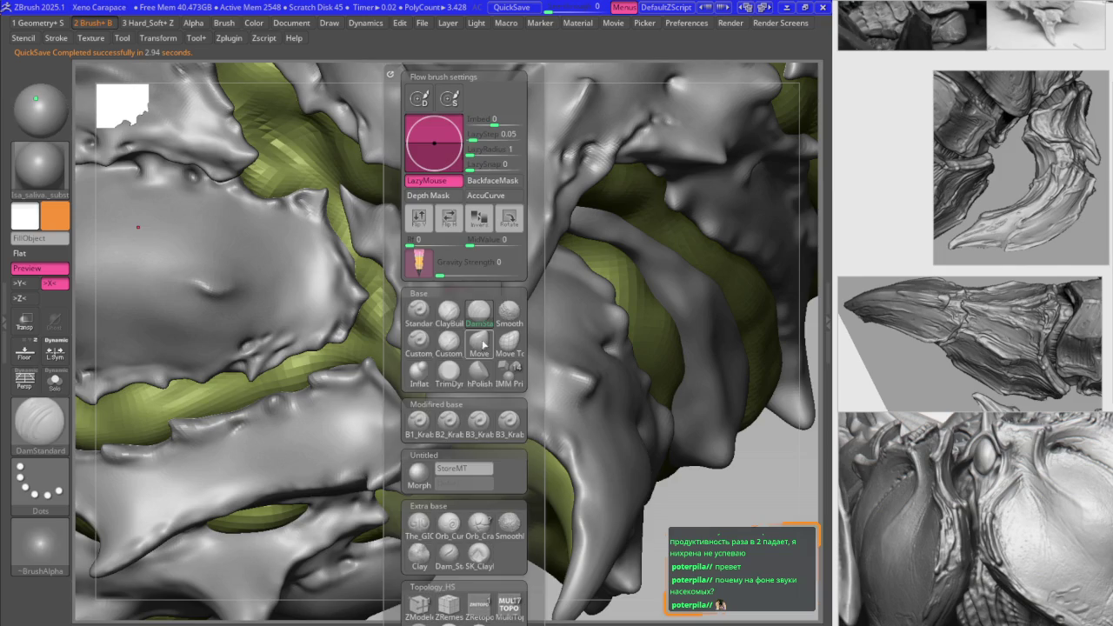
mouse_move(441, 309)
right_down()
mouse_move(474, 317)
mouse_move(454, 316)
mouse_move(463, 302)
mouse_move(407, 293)
mouse_move(377, 260)
right_up()
key(b)
key(m)
key(v)
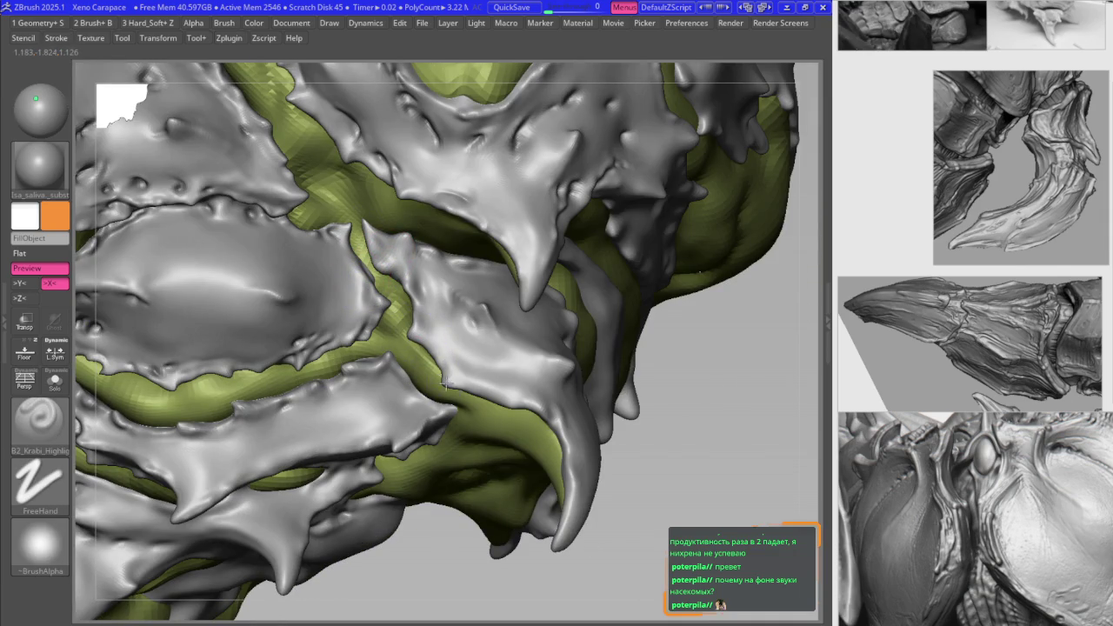
mouse_move(445, 385)
right_down()
mouse_move(449, 321)
mouse_move(461, 307)
right_up()
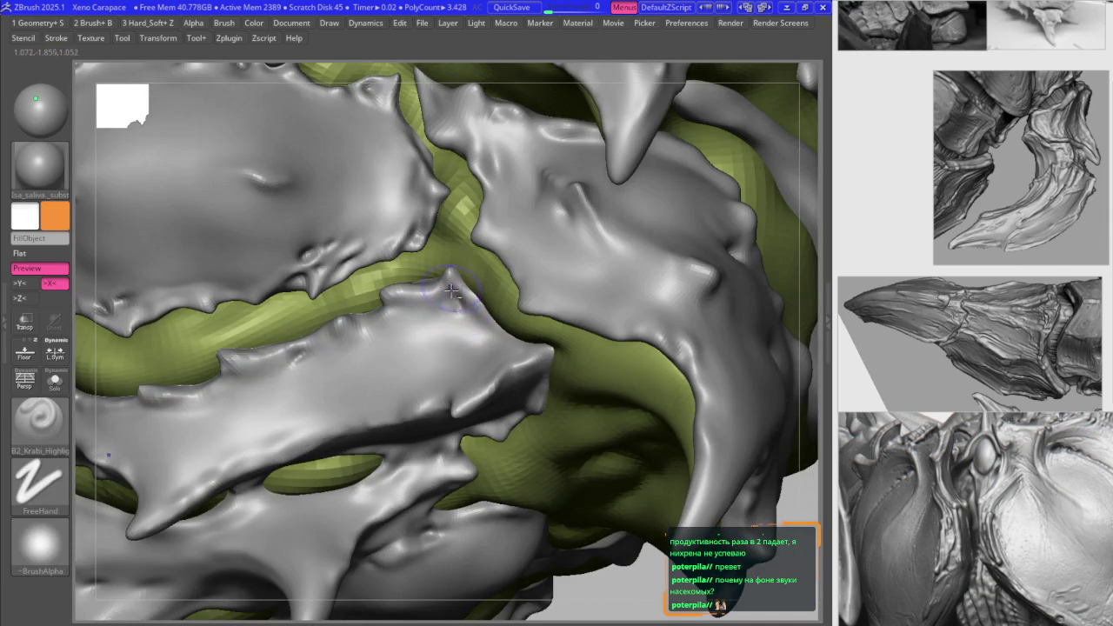
mouse_move(441, 300)
right_down()
mouse_move(410, 322)
mouse_move(363, 263)
mouse_move(320, 249)
mouse_move(303, 171)
mouse_move(399, 249)
mouse_move(394, 269)
right_up()
mouse_move(396, 270)
right_down()
mouse_move(335, 261)
mouse_move(344, 265)
right_up()
mouse_move(476, 277)
ctrl+right_down()
mouse_move(449, 333)
mouse_move(439, 248)
ctrl+right_up()
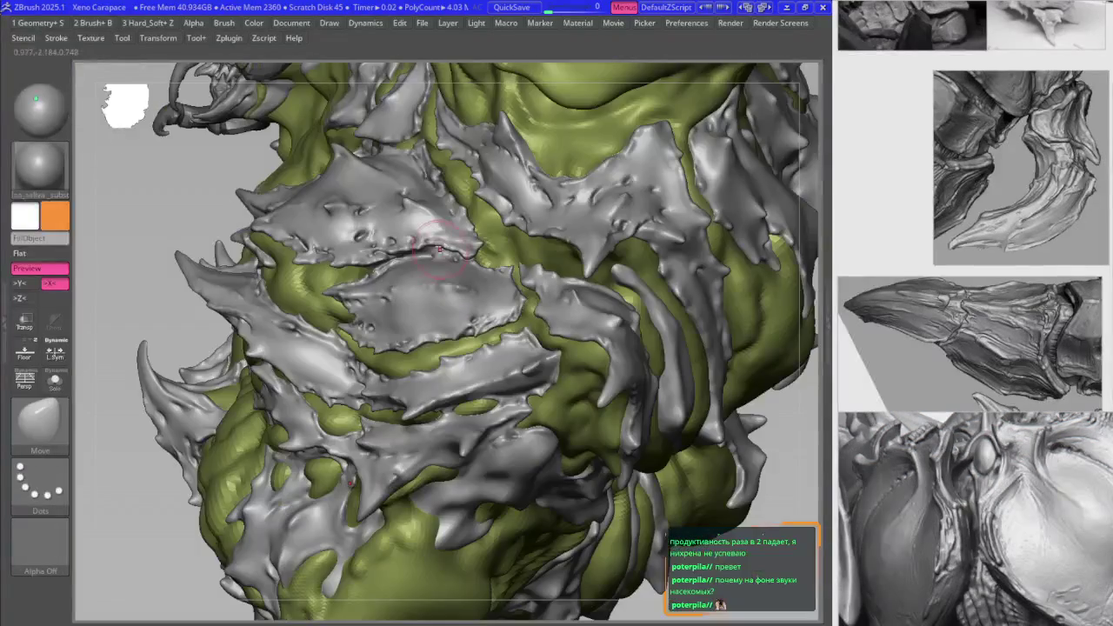